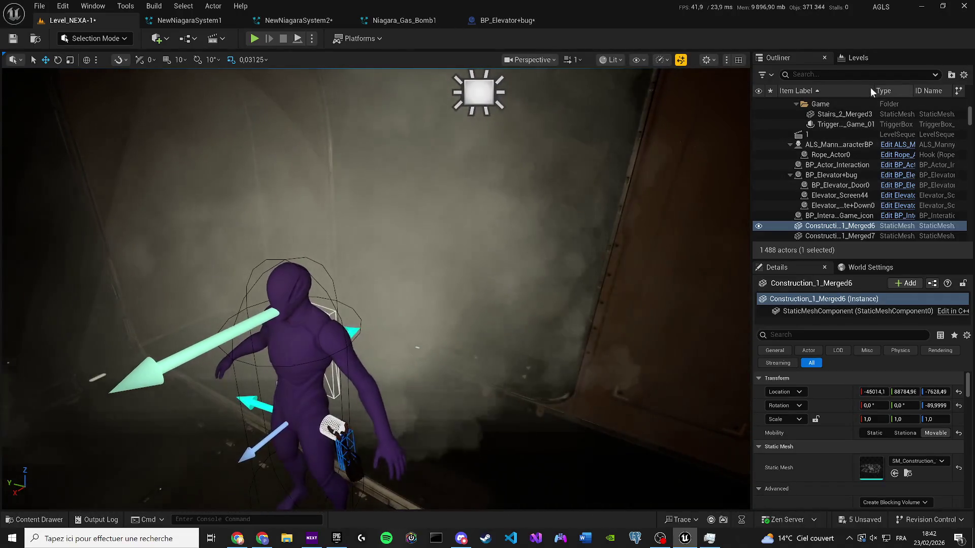
Find Niagara_Gas_Bomb1 in the Outliner and delete it from the level.
click(812, 75)
text(smo)
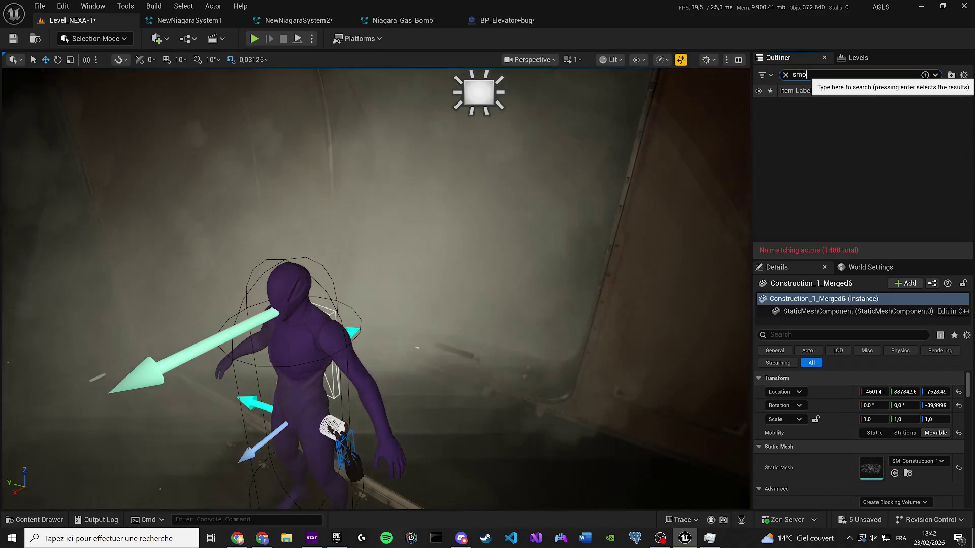
text(kbom)
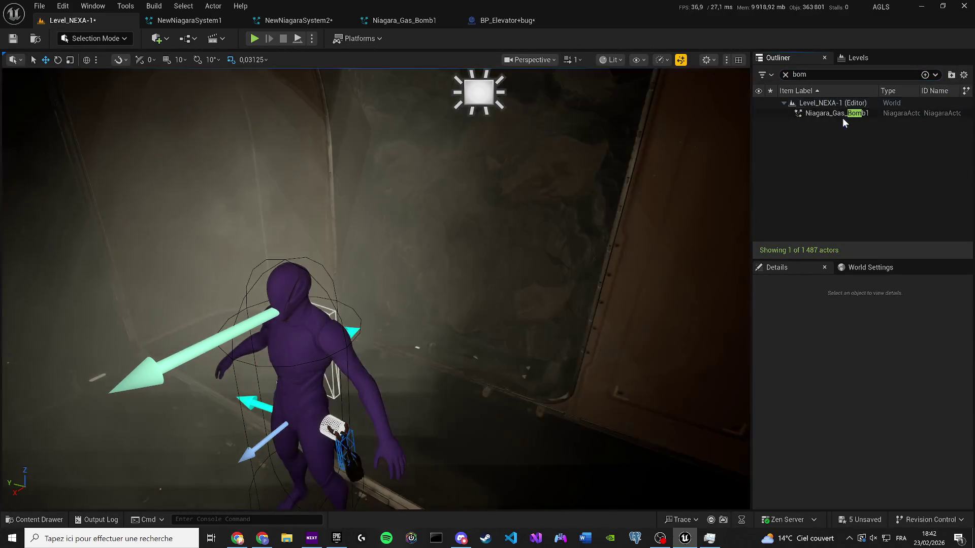
click(840, 113)
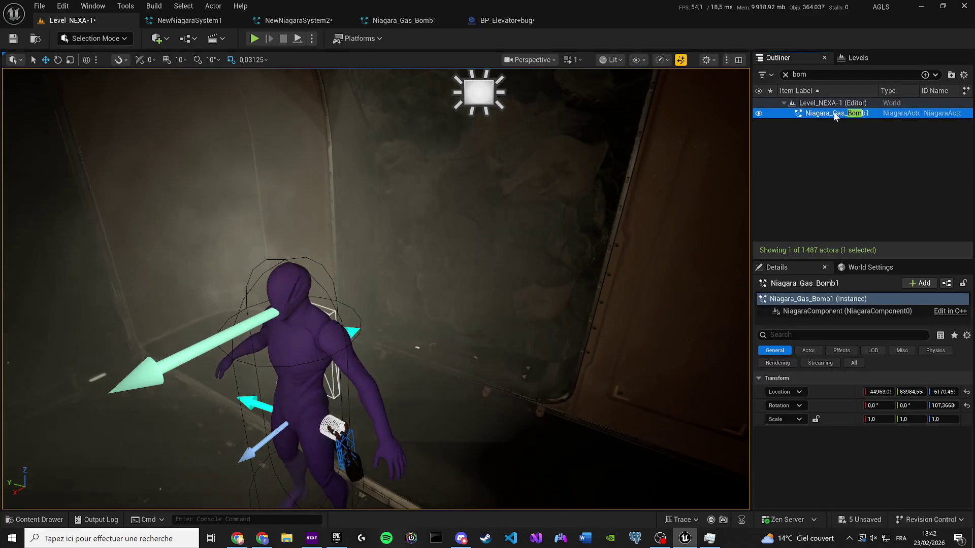
key(Delete)
Save the level and bring up the BP_Elevator+bug blueprint editor.
key(ctrl+s)
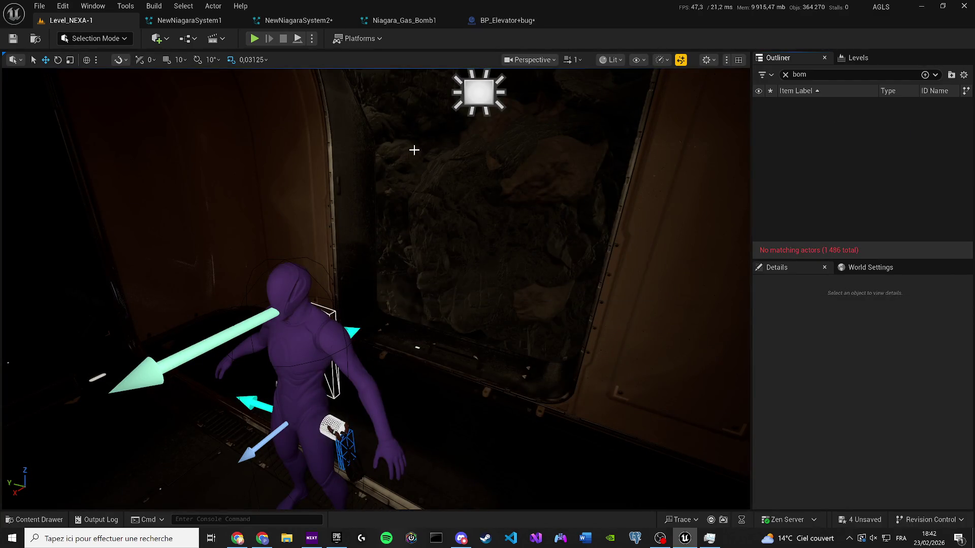
scroll(414, 149, down, 1)
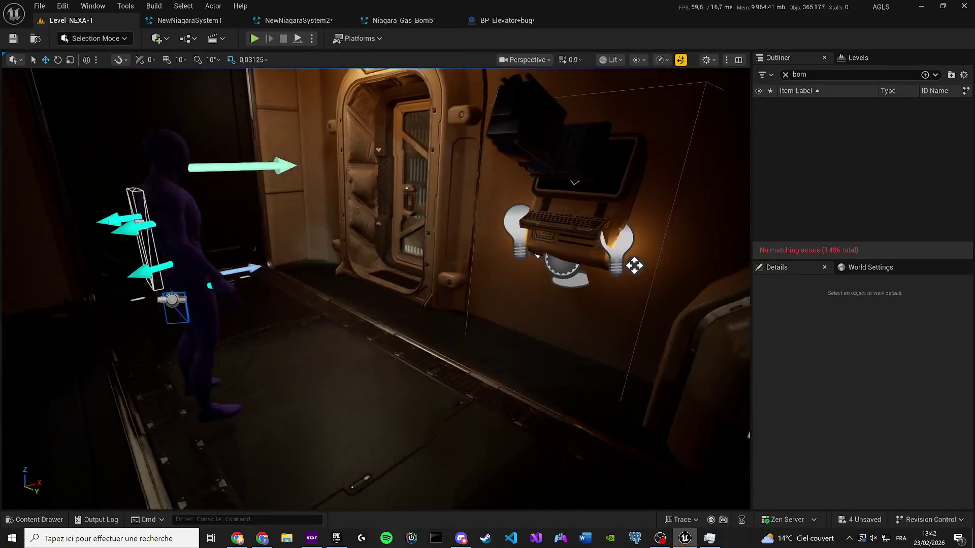
drag(489, 24, 223, 23)
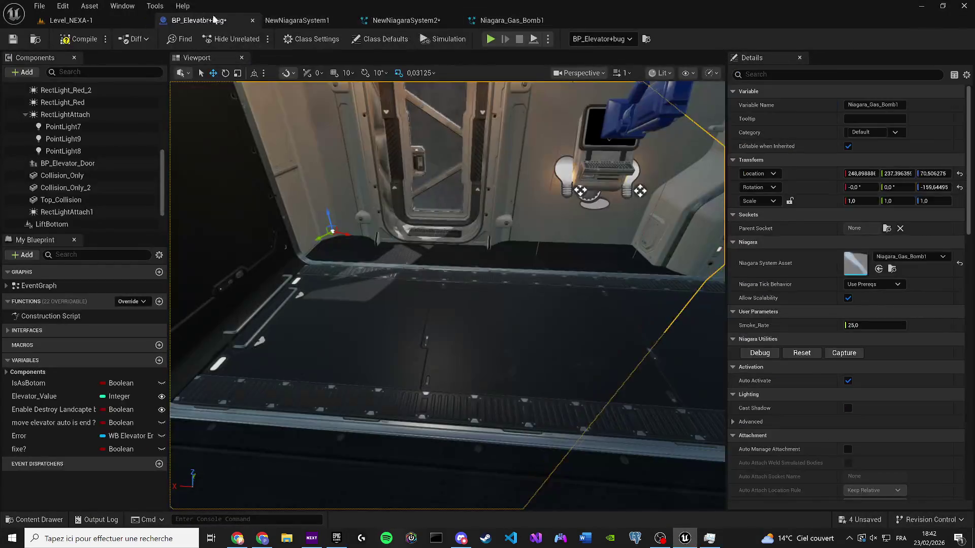
Close the NewNiagaraSystem2 and Niagara_Gas_Bomb1 editors and save all unsaved assets.
click(454, 22)
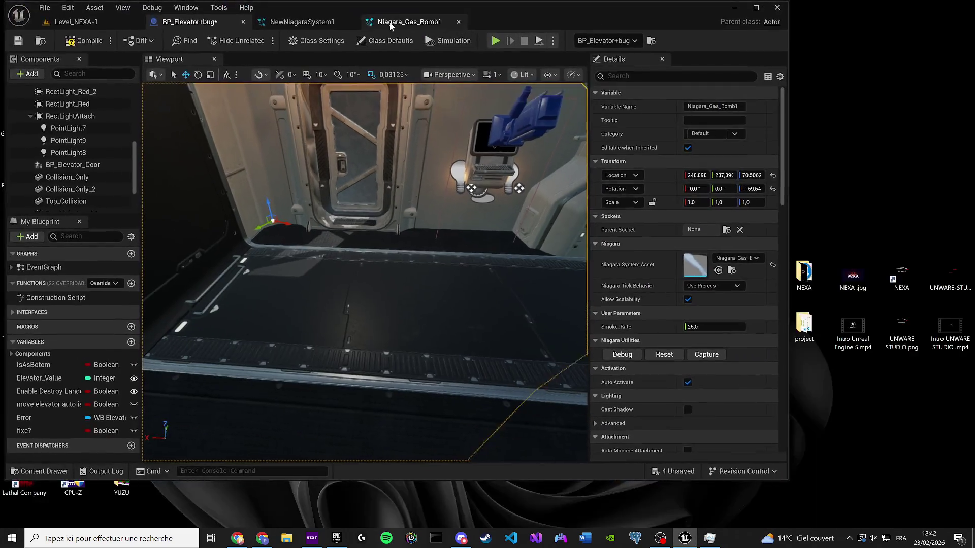
click(348, 22)
click(348, 22)
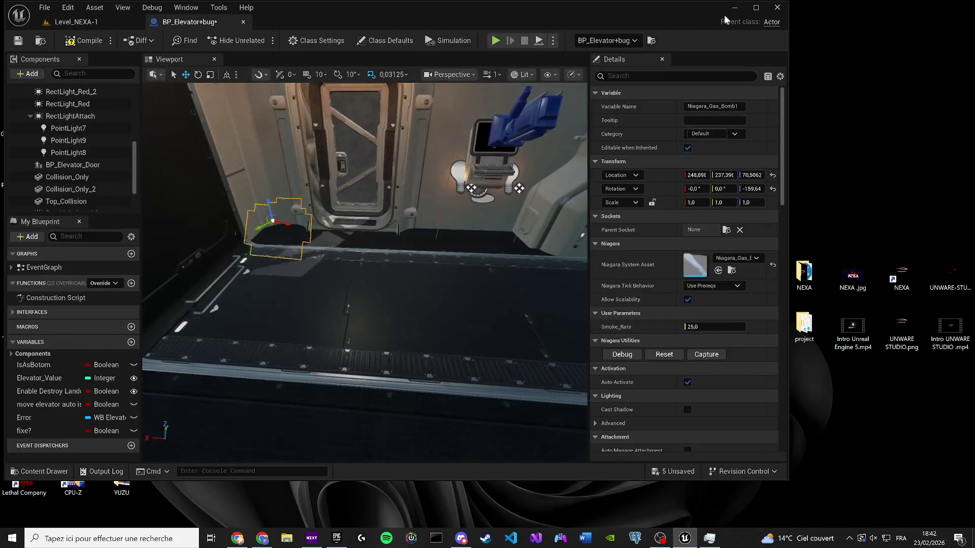
double_click(724, 14)
click(855, 521)
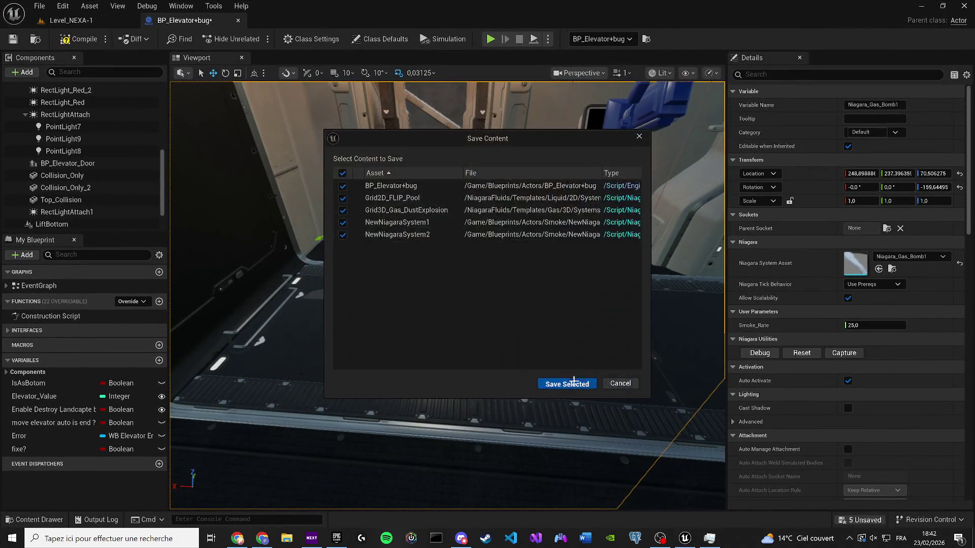
click(564, 384)
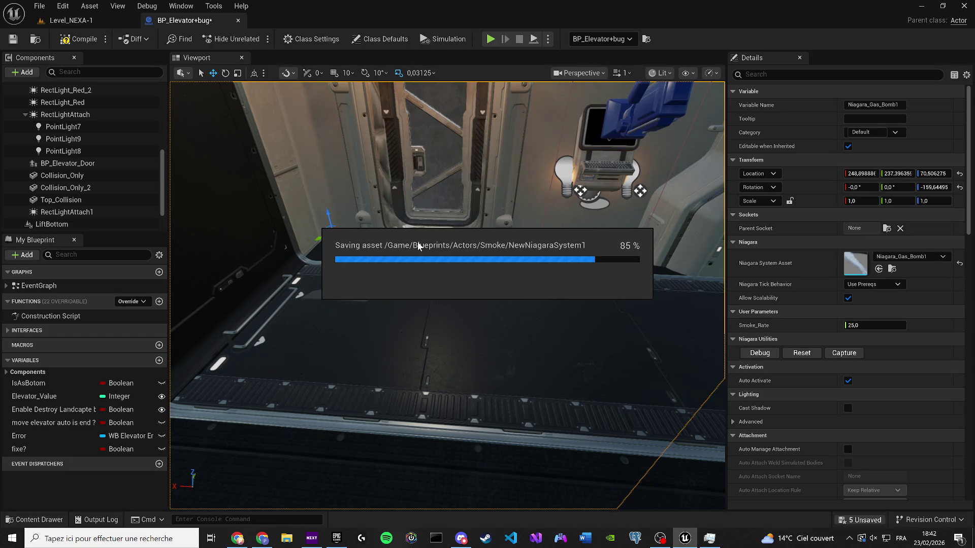
Rotate the blueprint's Niagara_Gas_Bomb1 component to about -120° yaw.
key(f)
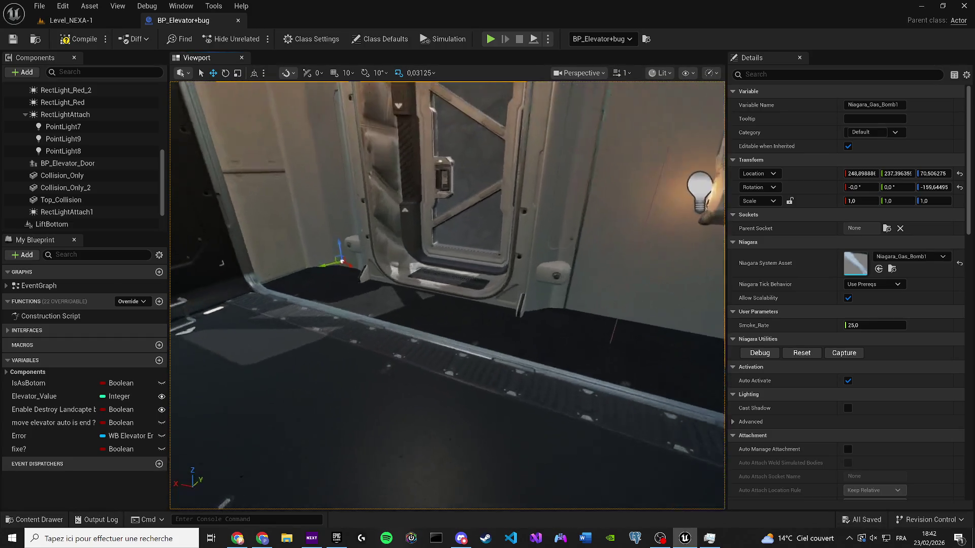
key(e)
drag(429, 290, 425, 286)
key(w)
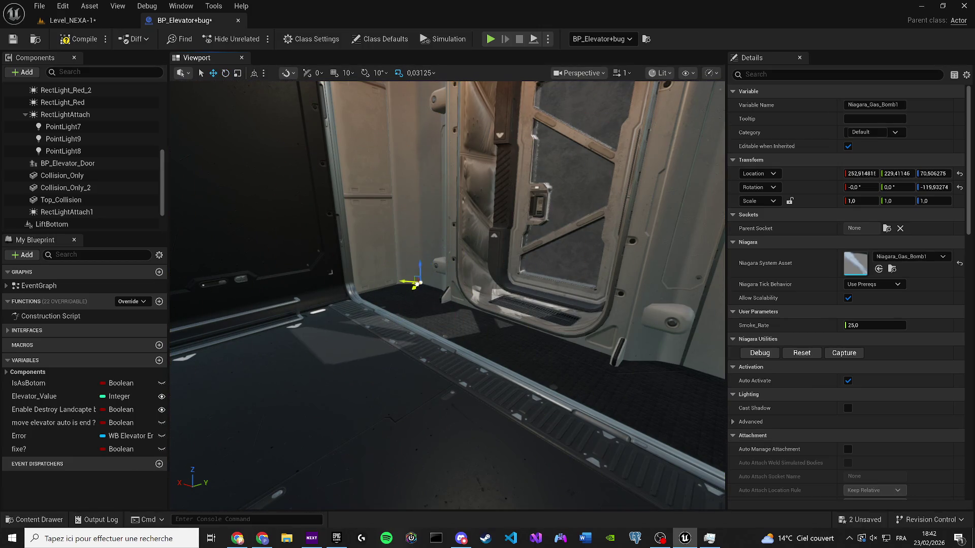
Move the gas bomb, duplicate it as Niagara_Gas_Bomb2 beside the door, and save.
mouse_move(388, 300)
mouse_down()
mouse_move(395, 349)
mouse_move(380, 283)
mouse_move(262, 278)
mouse_up()
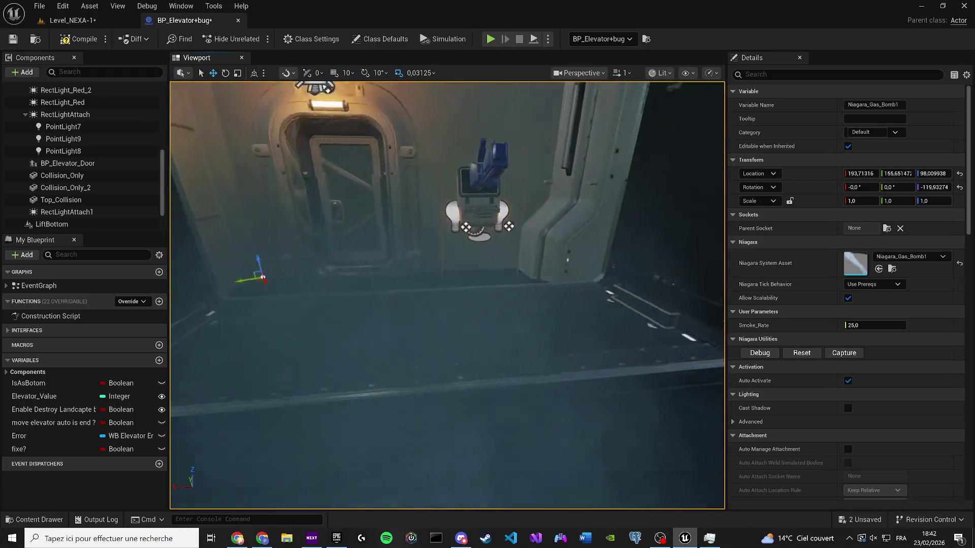
key(ctrl+d)
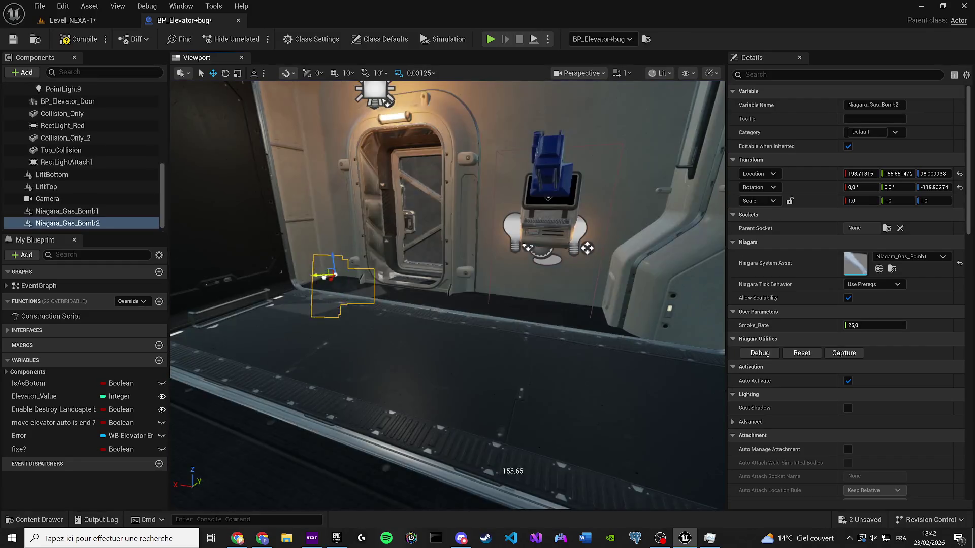
mouse_move(544, 286)
mouse_down()
mouse_move(559, 305)
mouse_move(599, 295)
mouse_move(590, 316)
mouse_move(557, 308)
mouse_up()
key(w)
key(ctrl+s)
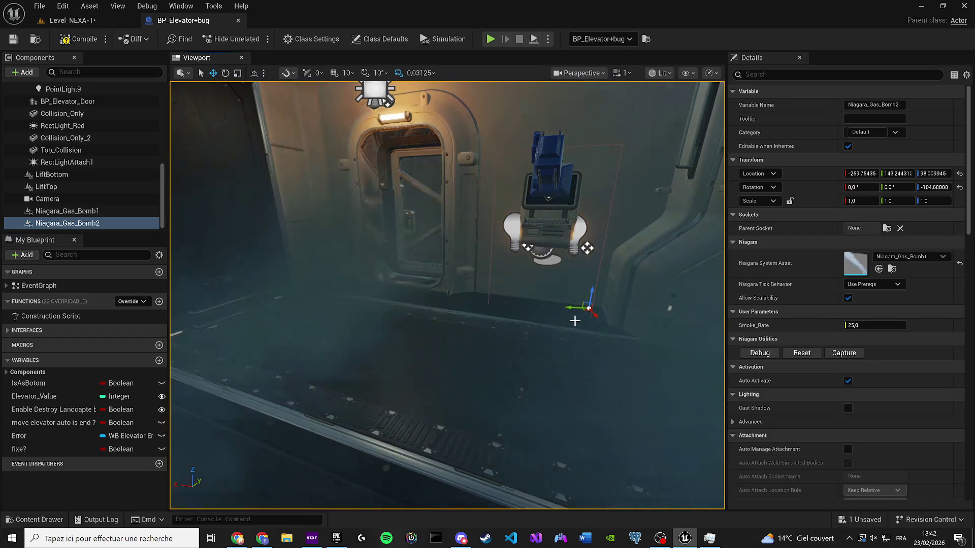
Select both gas bomb components and bring up the EventGraph.
scroll(557, 309, down, 1)
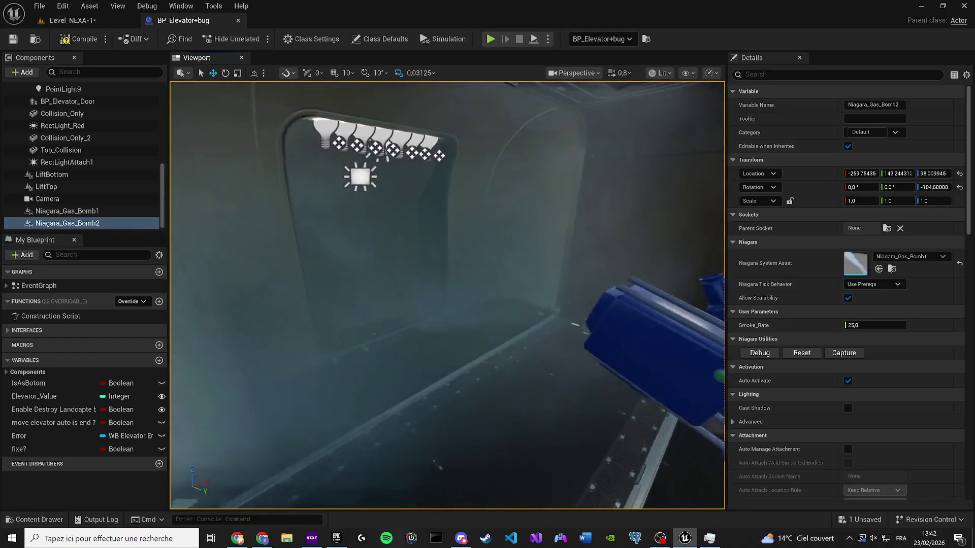
mouse_move(557, 309)
mouse_down()
mouse_move(591, 306)
mouse_move(528, 304)
mouse_up()
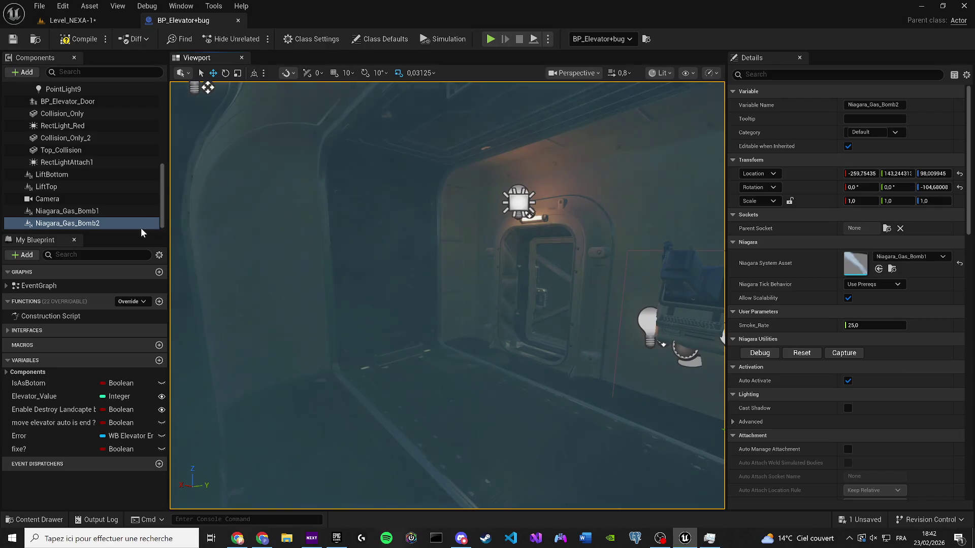
ctrl+click(130, 211)
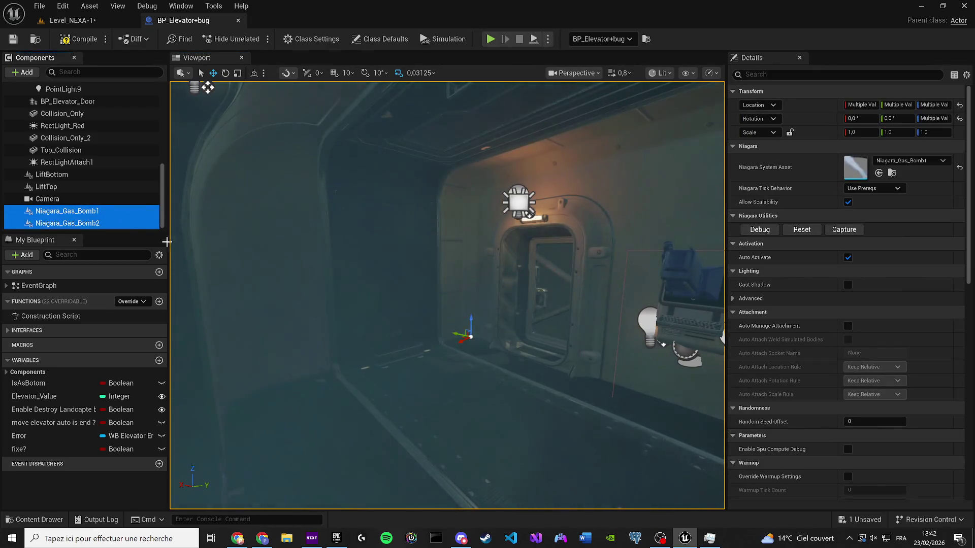
double_click(38, 286)
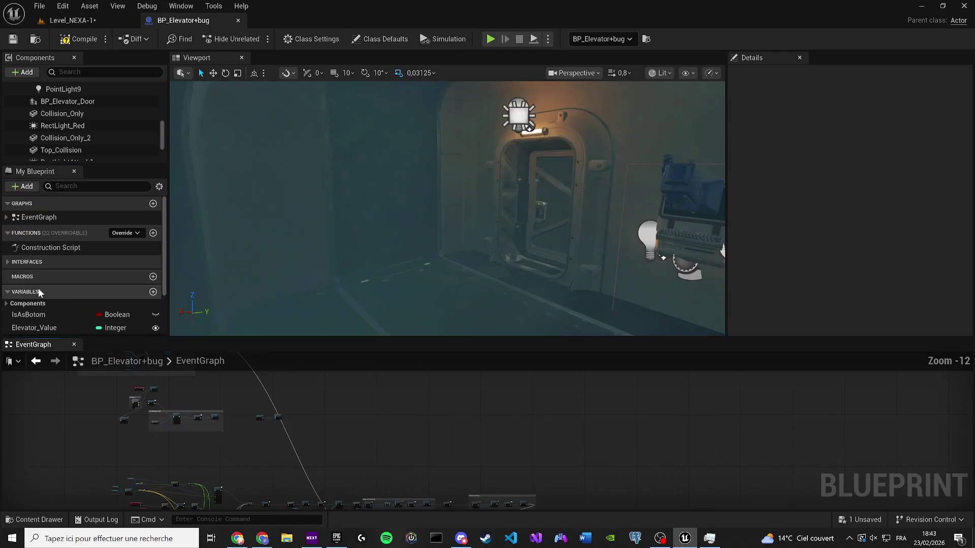
Dock the EventGraph and place getters for both Niagara gas bomb components in it.
mouse_move(56, 346)
mouse_down()
mouse_move(320, 88)
mouse_move(291, 60)
mouse_up()
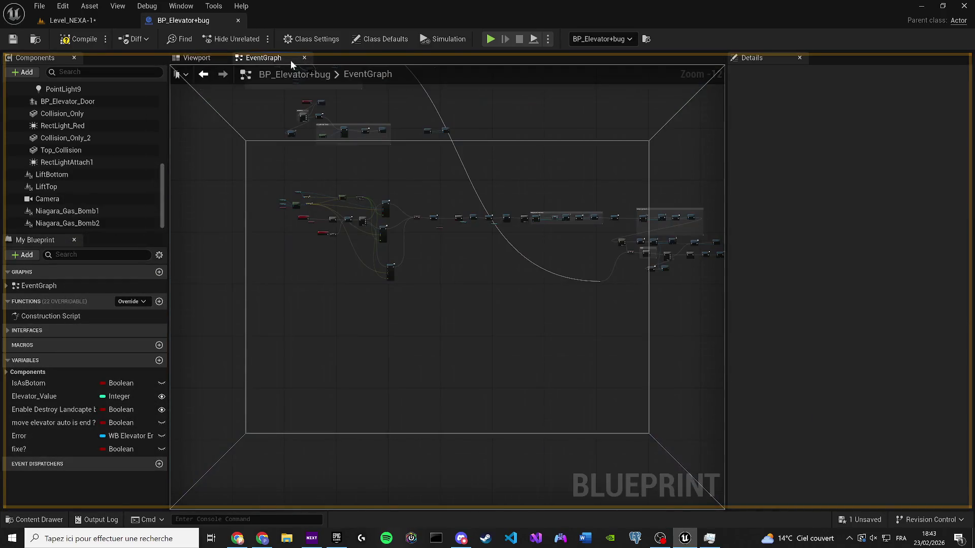
scroll(422, 187, up, 3)
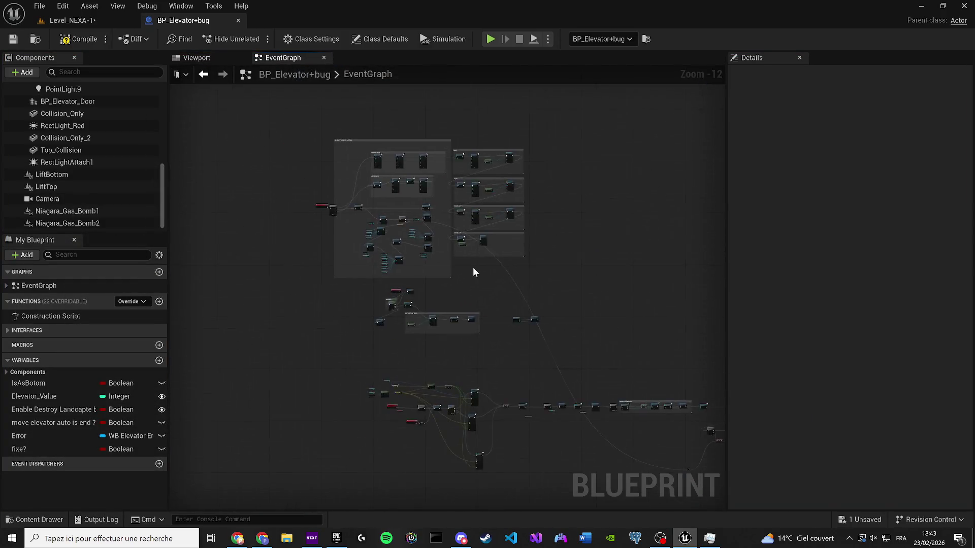
scroll(498, 324, up, 5)
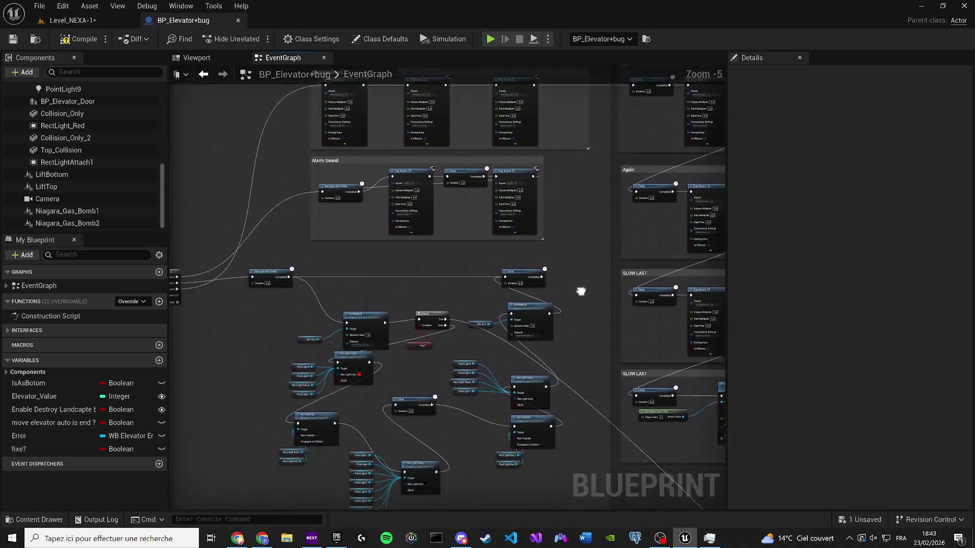
scroll(280, 333, up, 2)
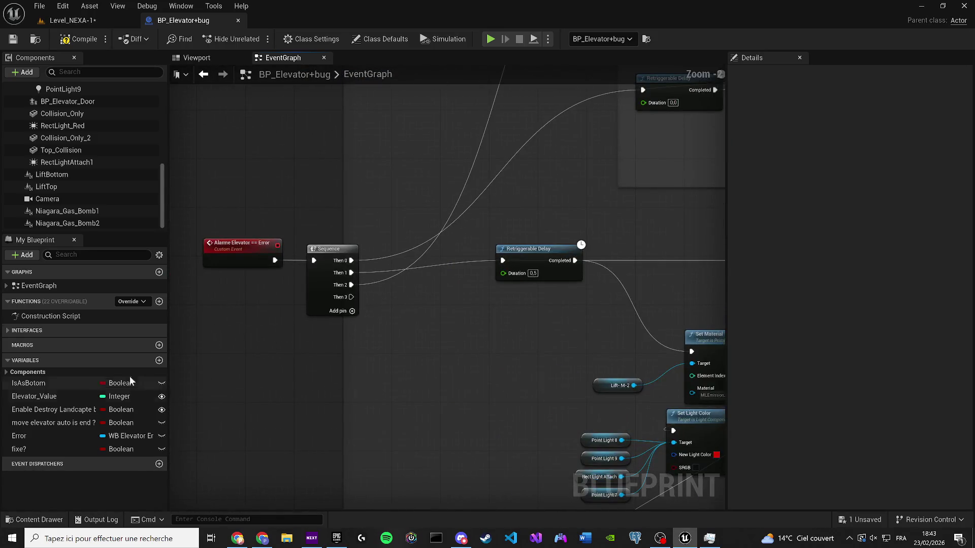
click(67, 223)
ctrl+click(67, 212)
mouse_move(67, 211)
mouse_down()
mouse_move(277, 368)
mouse_move(410, 358)
mouse_up()
Add an Activate node fired from Sequence Then 3, targeting both gas bombs.
text(activate)
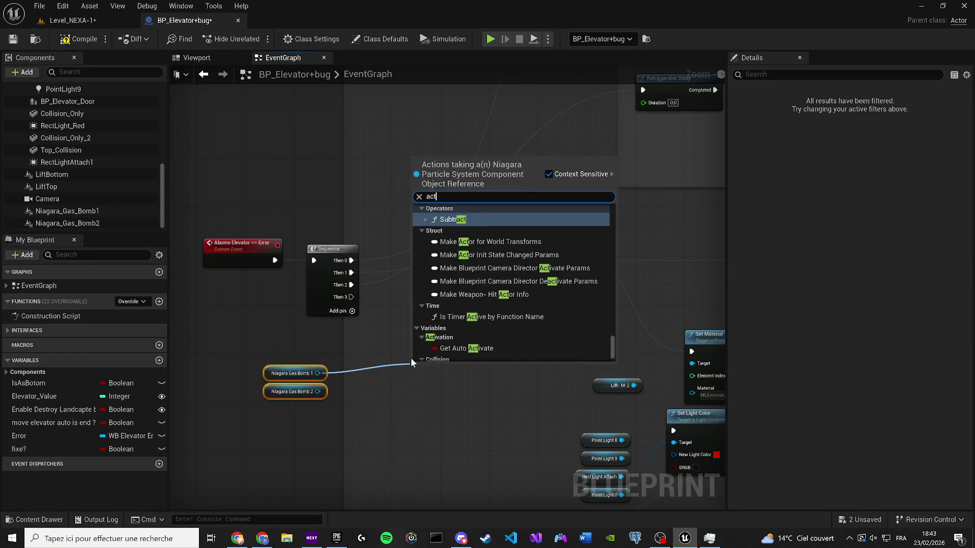
key(Return)
scroll(429, 361, up, 2)
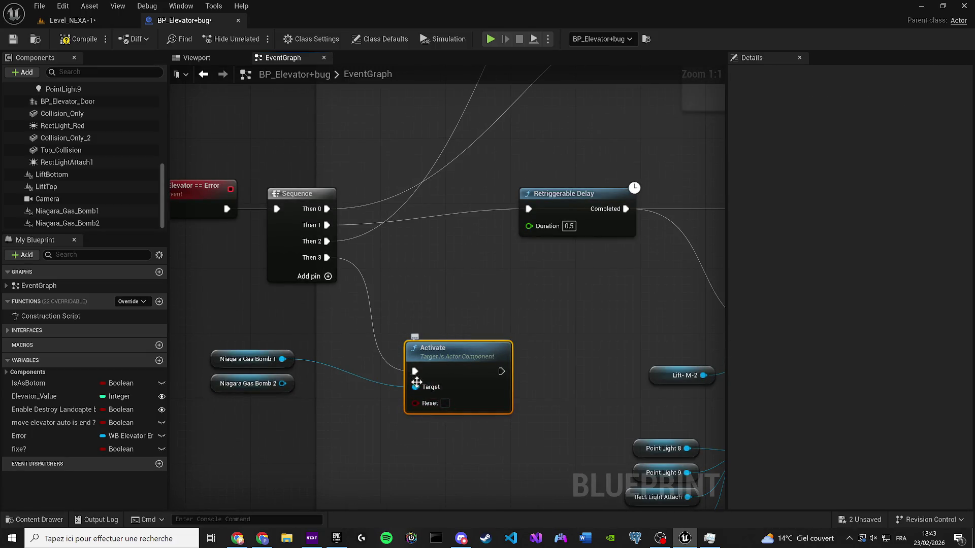
drag(285, 389, 416, 387)
drag(418, 399, 418, 358)
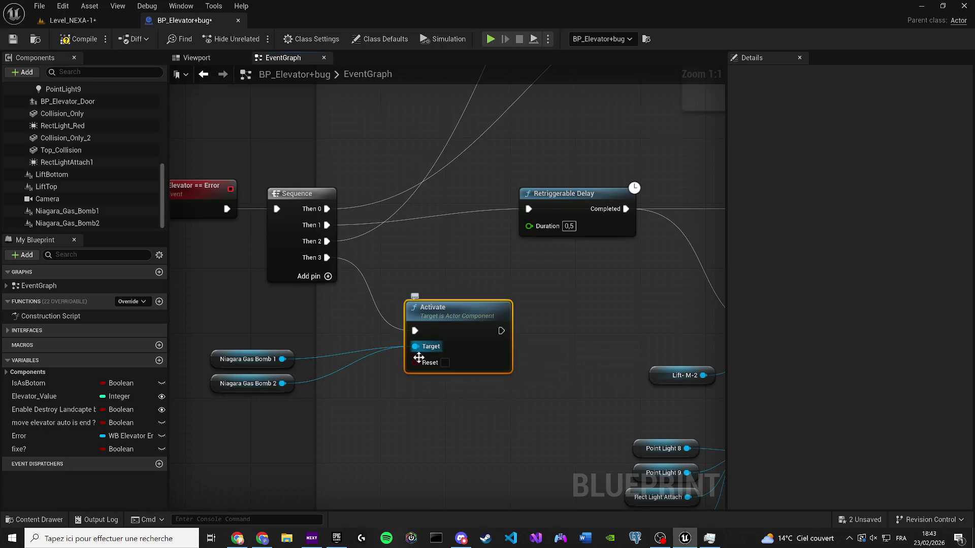
scroll(321, 354, down, 6)
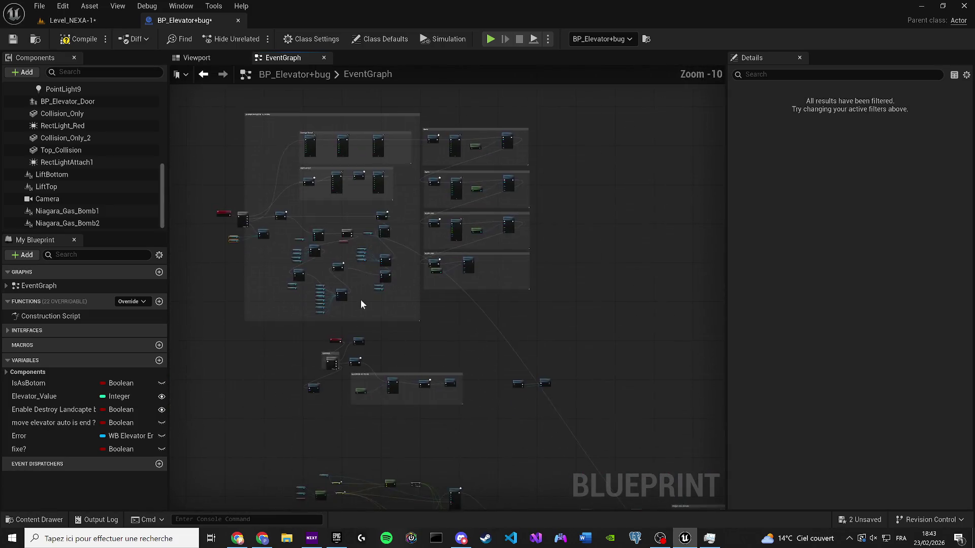
scroll(419, 314, up, 4)
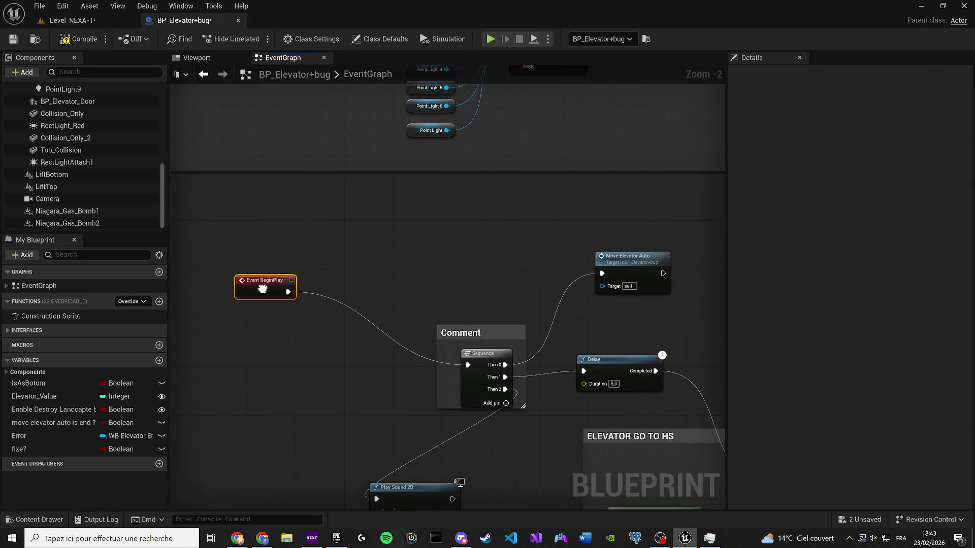
Rearrange the Play Sound 2D and Sequence nodes and paste the two gas bomb getters.
drag(362, 372, 253, 305)
drag(441, 240, 373, 312)
mouse_move(409, 356)
mouse_down()
mouse_move(464, 276)
mouse_move(344, 403)
mouse_up()
key(ctrl+v)
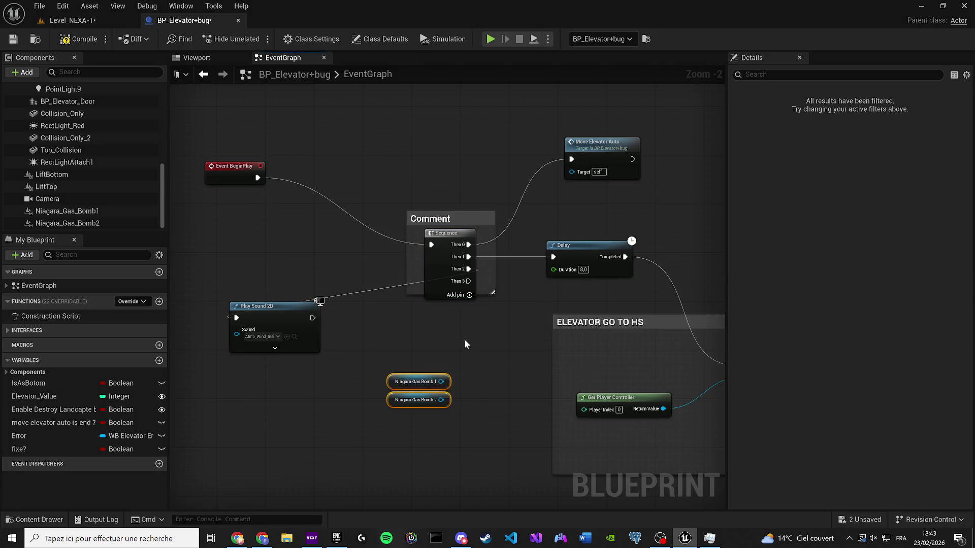
Search Sequence Then 3's action list for a disable action.
drag(474, 348, 474, 348)
text(desa)
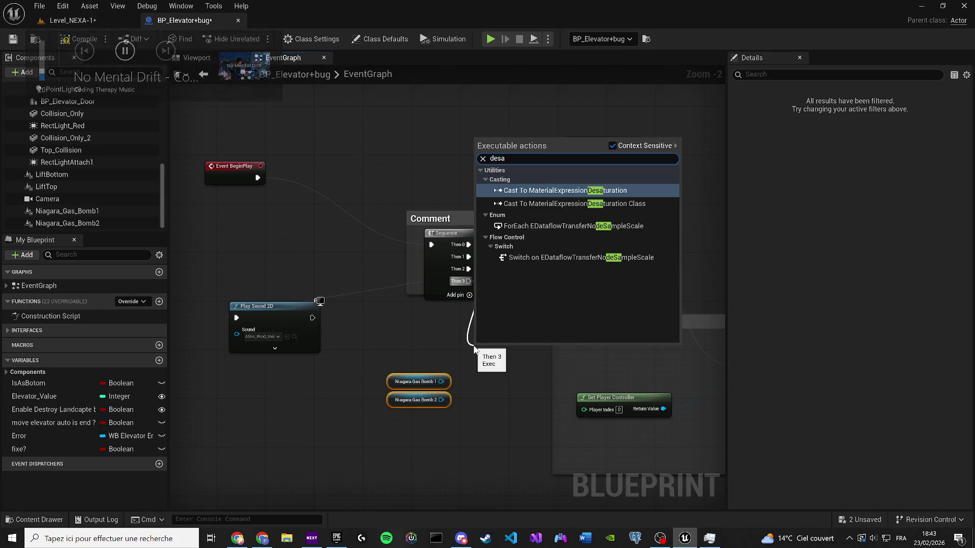
key(BackSpace)
key(BackSpace)
key(BackSpace)
text(isable)
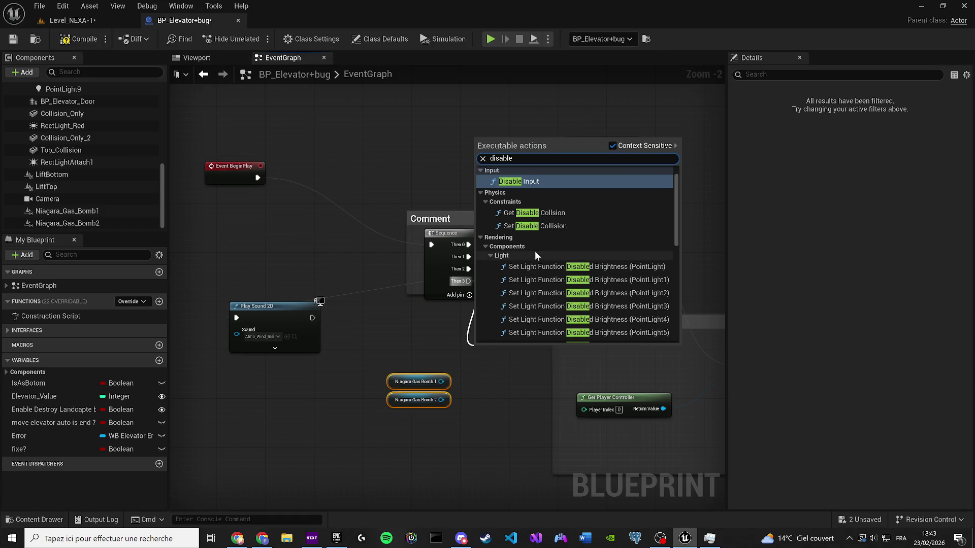
click(672, 194)
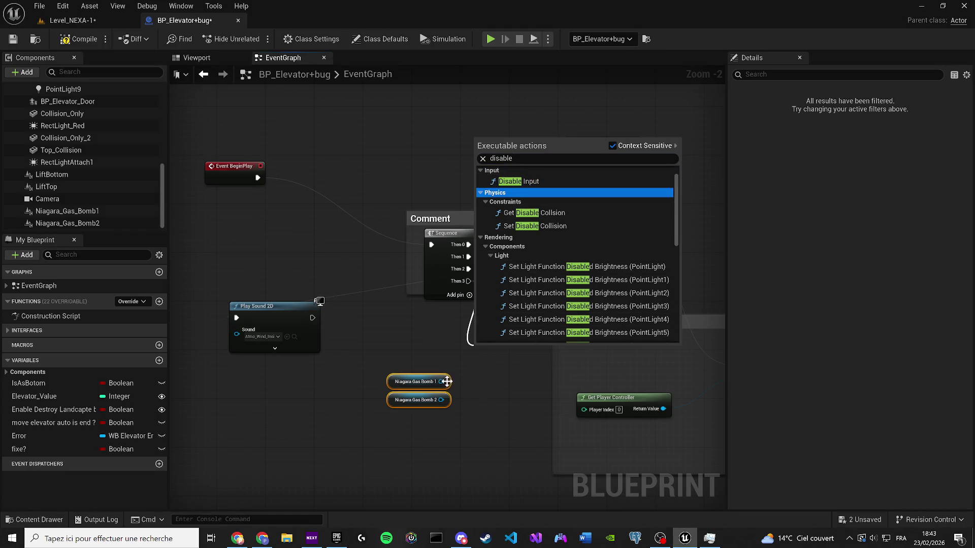
Add an Activate node with Reset targeting Niagara Gas Bomb 1 and wire in Gas Bomb 2.
drag(447, 381, 470, 368)
drag(397, 383, 422, 361)
text(d)
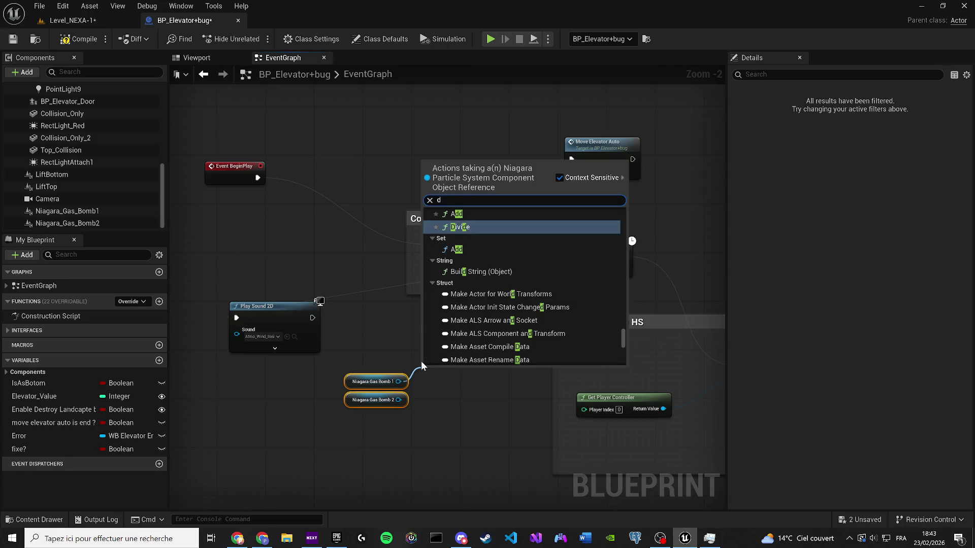
key(BackSpace)
text(act)
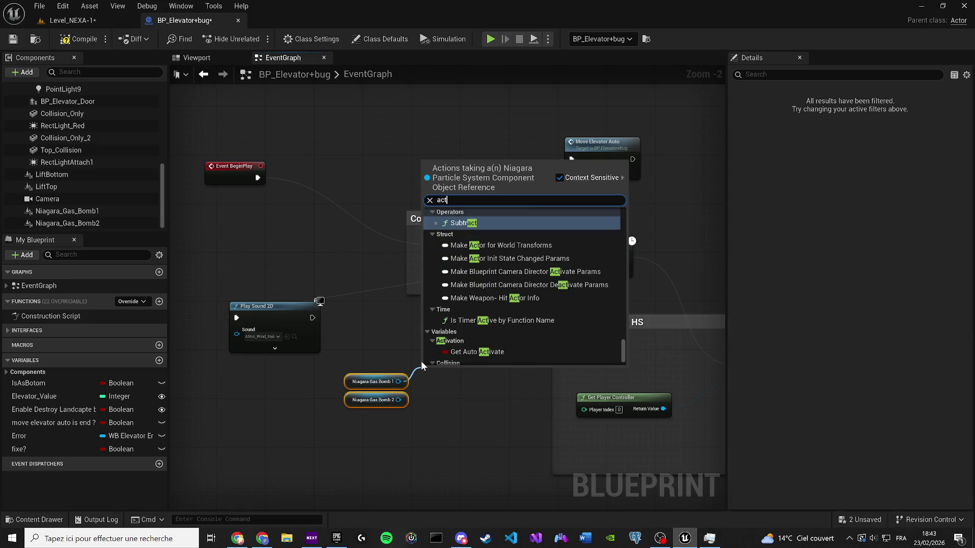
text(icv)
key(BackSpace)
key(Return)
scroll(450, 383, up, 2)
click(451, 384)
drag(434, 370, 462, 246)
Delete the Activate node and search Gas Bomb 1's actions for disable again.
drag(473, 413, 428, 340)
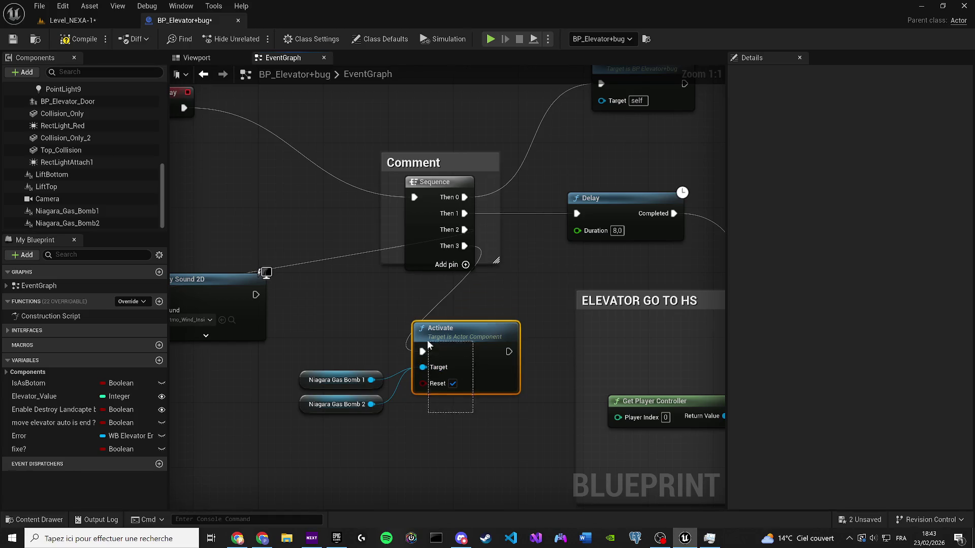
key(Delete)
drag(372, 380, 425, 356)
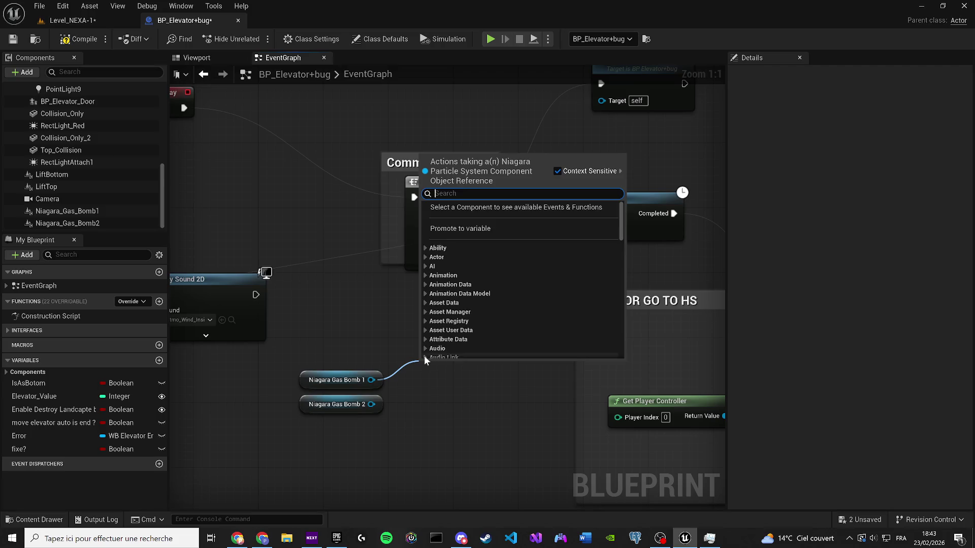
text(desa)
key(BackSpace)
key(BackSpace)
key(BackSpace)
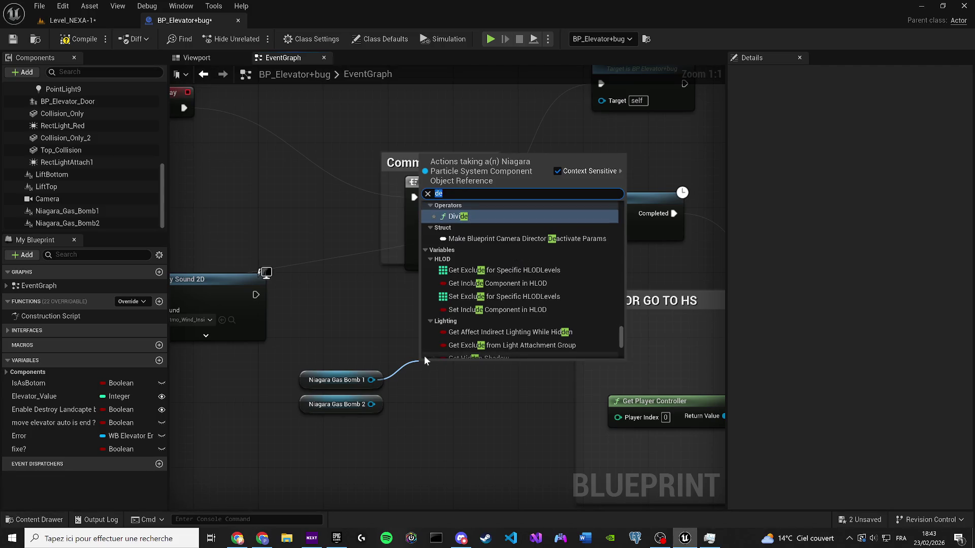
text(isabl)
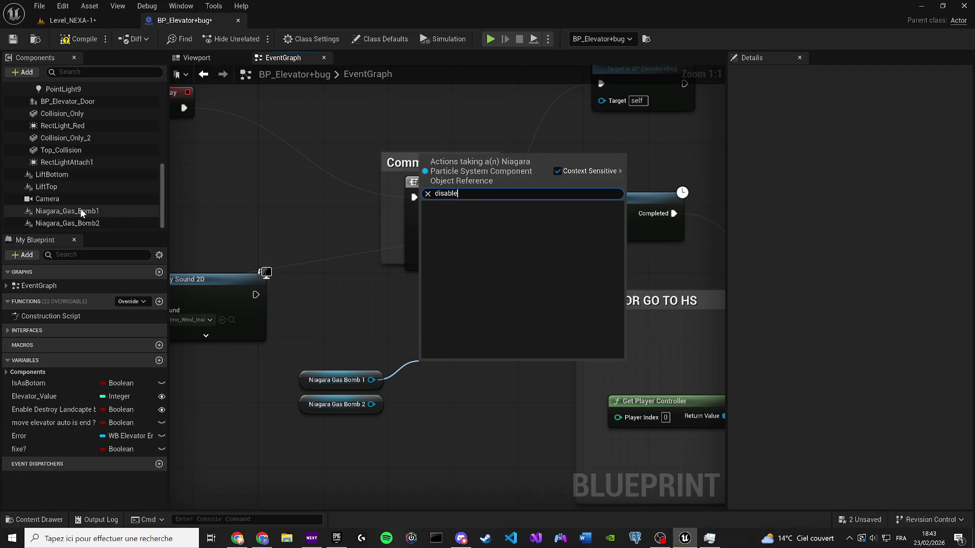
Select Niagara_Gas_Bomb2 and filter its Details for the activation properties.
click(81, 213)
click(83, 224)
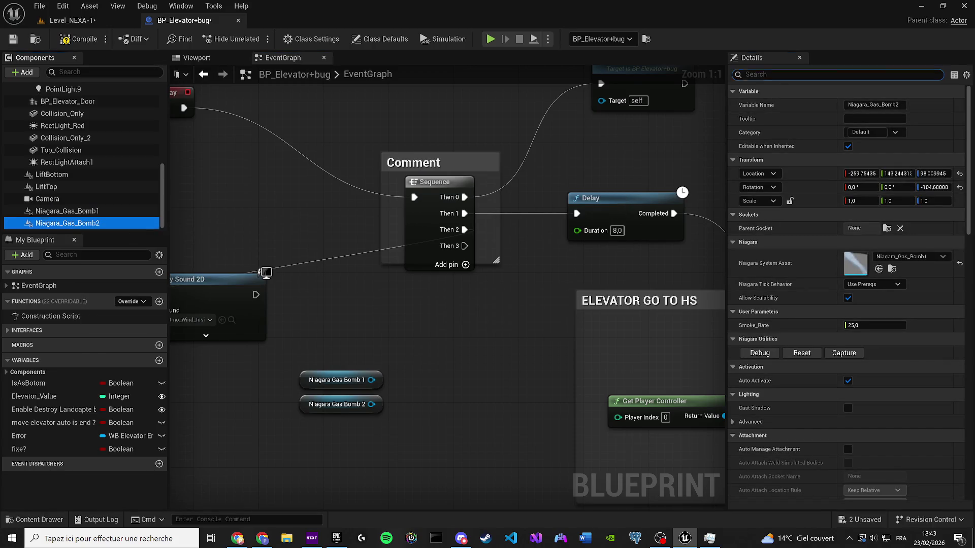
text(activ)
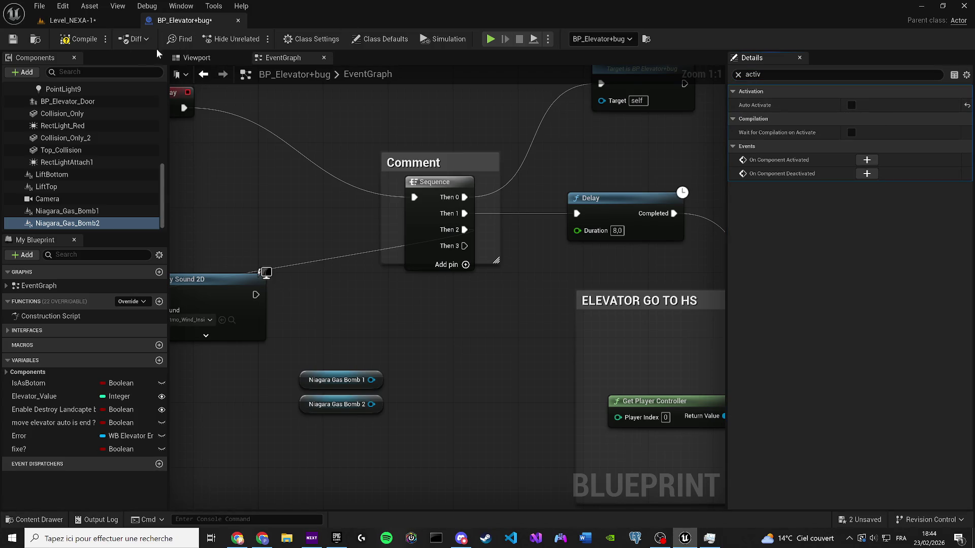
Select both gas bomb components in the Viewport and turn off their Auto Activate.
click(198, 58)
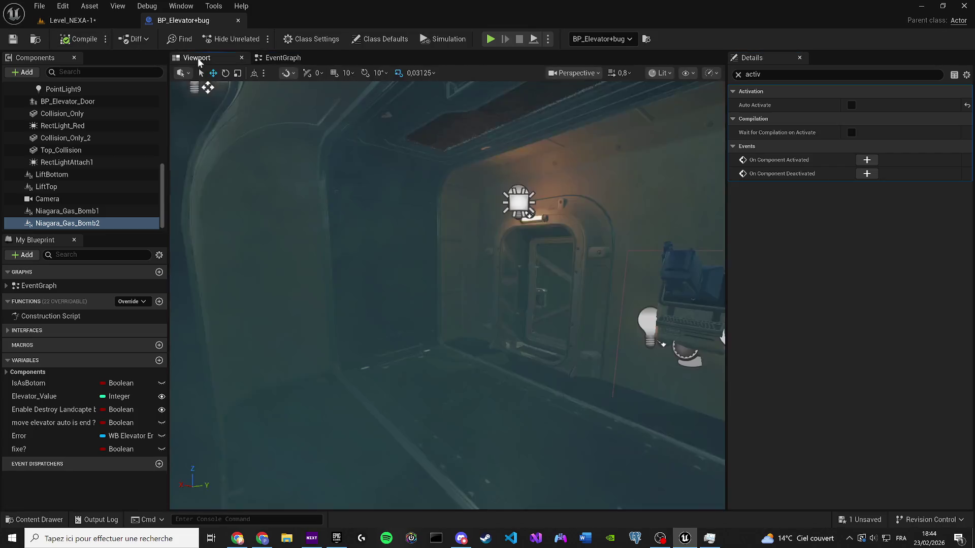
click(438, 300)
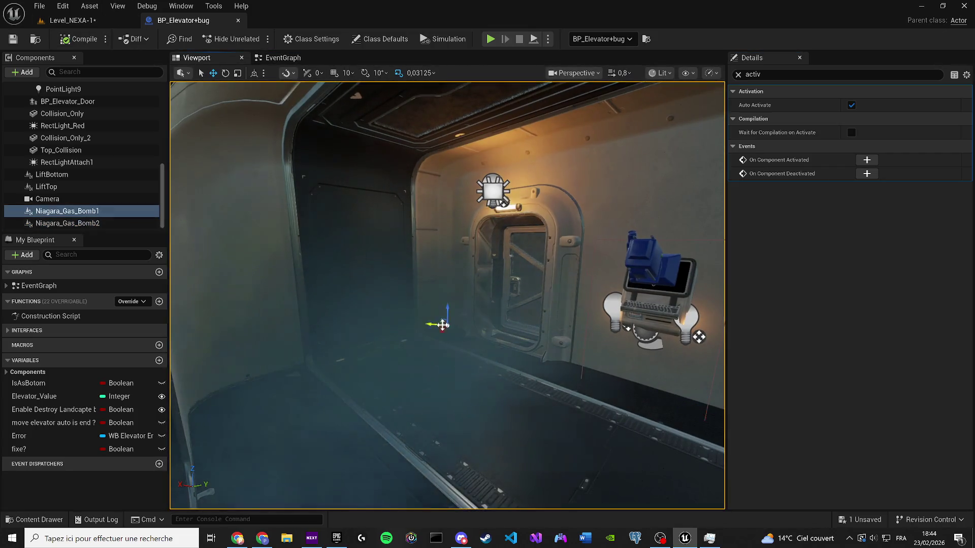
ctrl+click(86, 224)
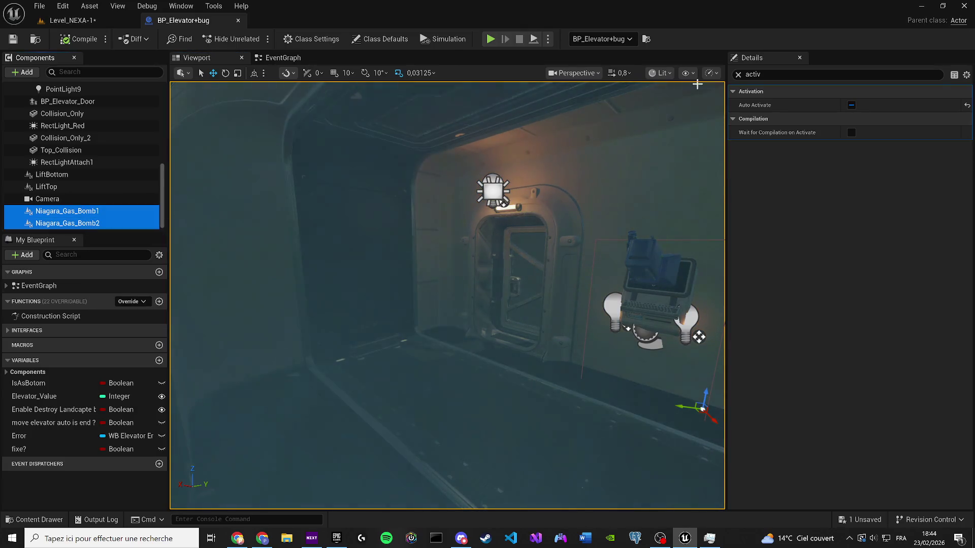
click(813, 74)
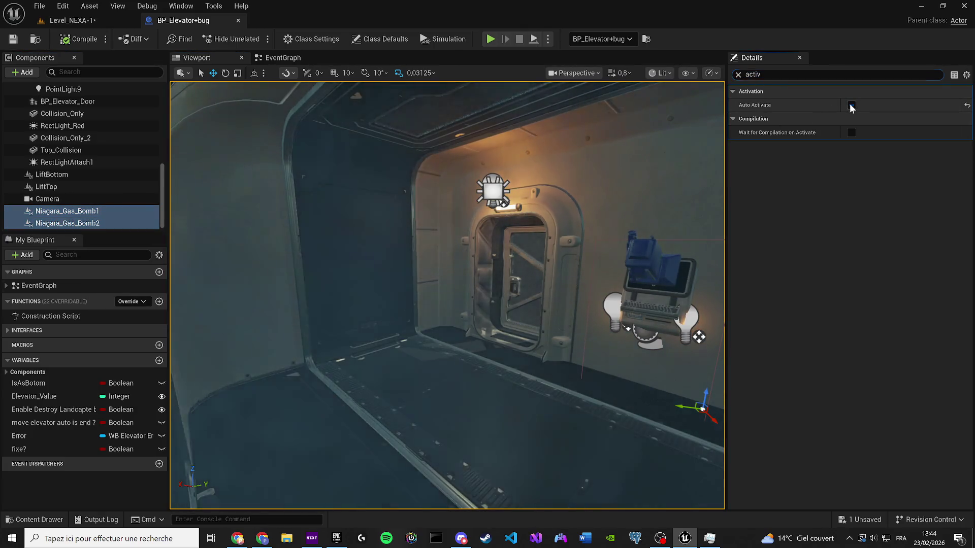
click(851, 104)
key(ctrl+space)
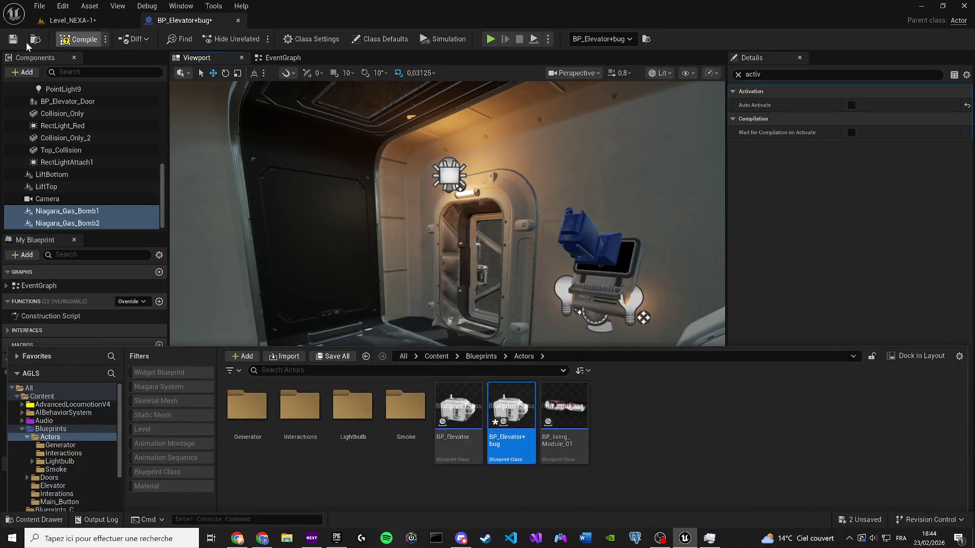
Attach both gas bombs under RectLightAttach and save the elevator blueprint.
click(13, 40)
click(76, 20)
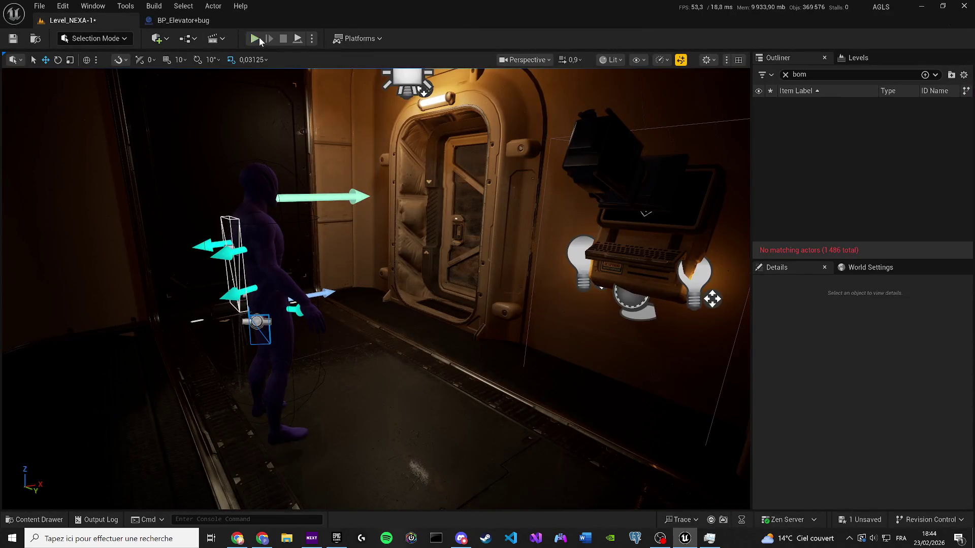
click(183, 20)
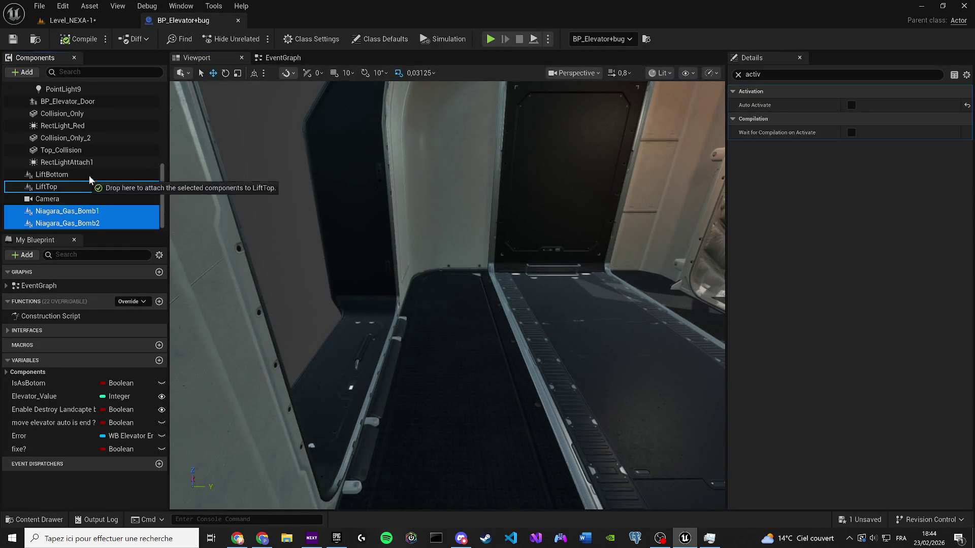
mouse_move(90, 175)
mouse_down()
mouse_move(98, 167)
mouse_move(63, 138)
mouse_up()
click(13, 39)
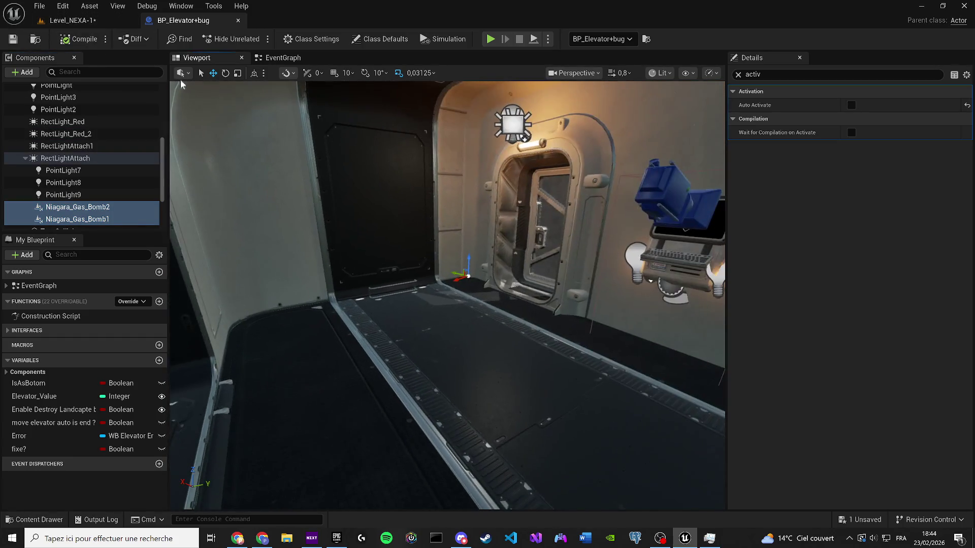
click(71, 21)
Save Level_NEXA-1 and start a play test with the camera facing the door.
click(15, 39)
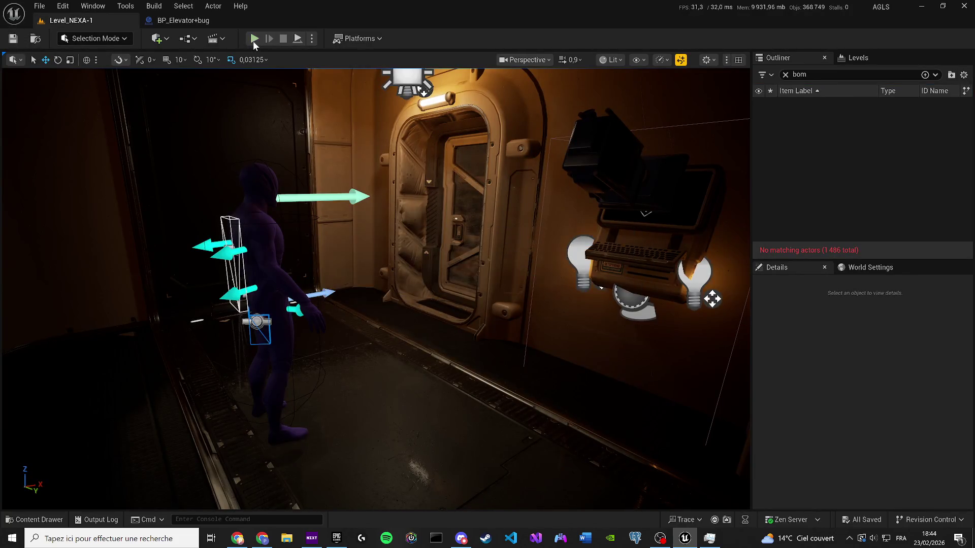
key(alt+p)
key(XF86AudioPlay)
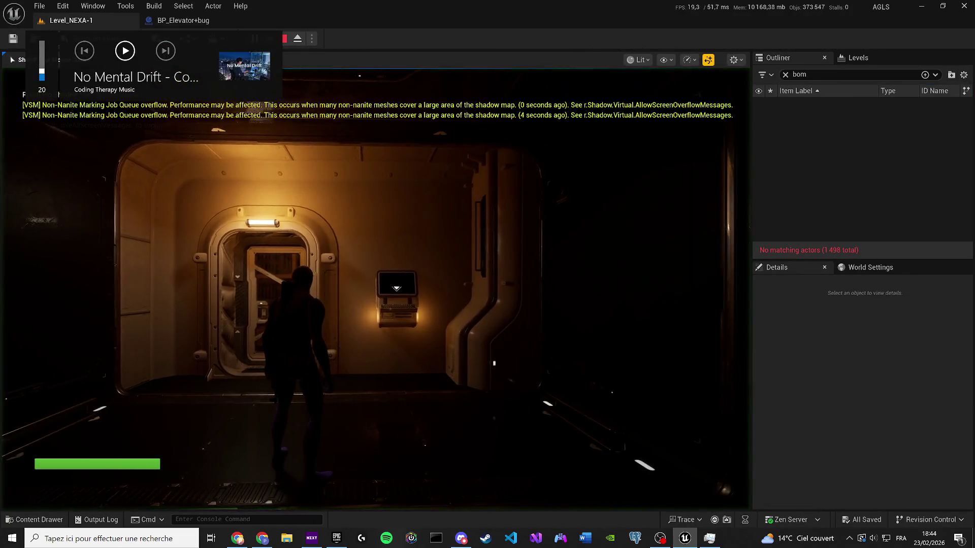
key(super)
key(Escape)
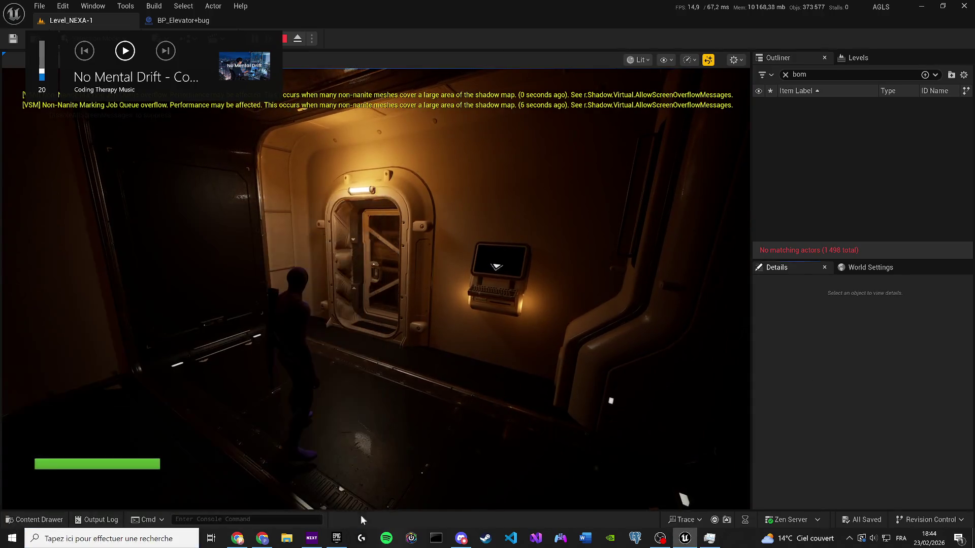
click(289, 518)
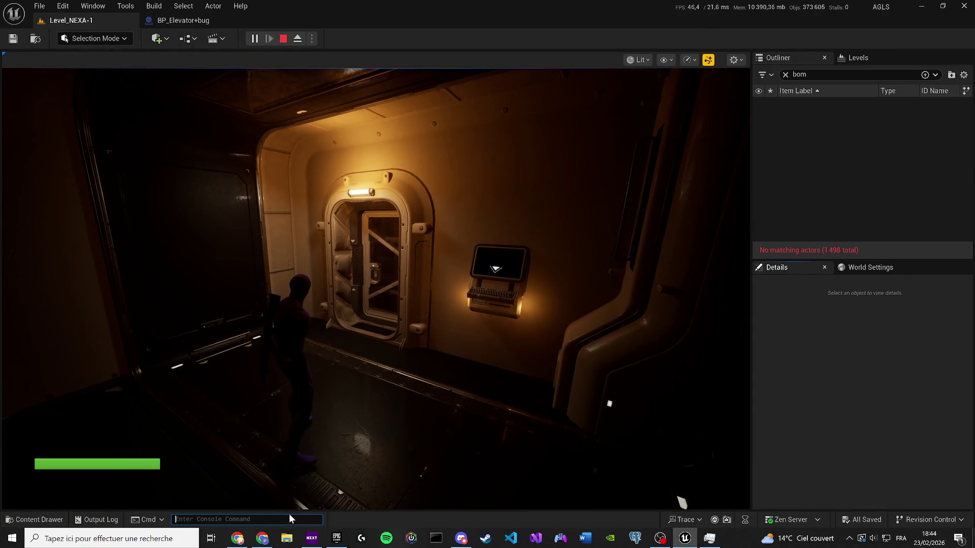
Walk the character into the red-lit room, stop playing, and return to BP_Elevator+bug.
key(XF86AudioPlay)
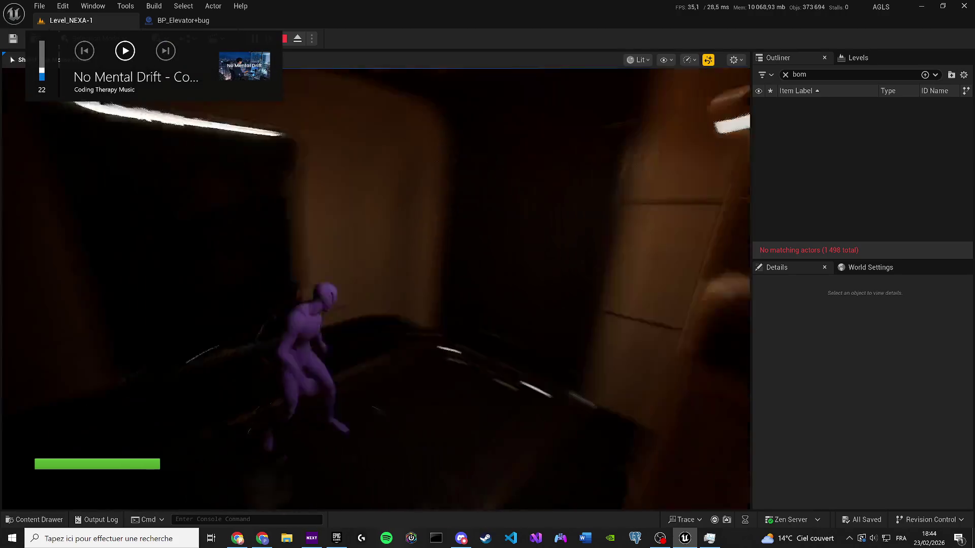
key(w)
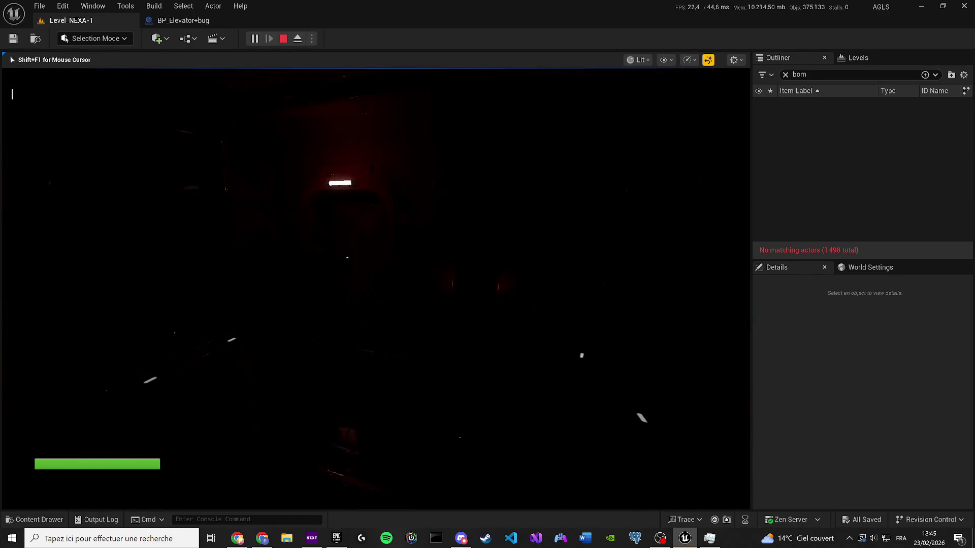
key(Escape)
click(186, 24)
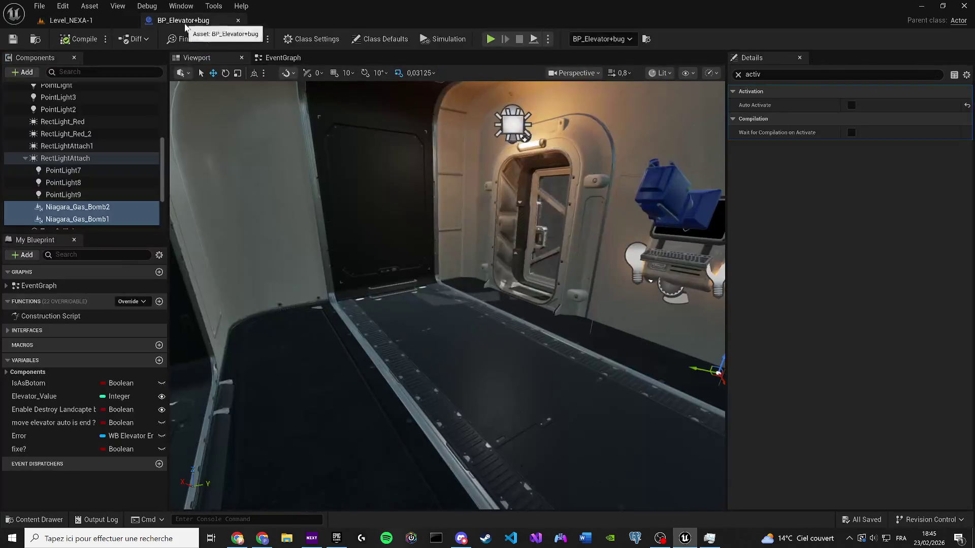
Locate the Branch and Fixe? nodes in the event graph and select them.
click(274, 58)
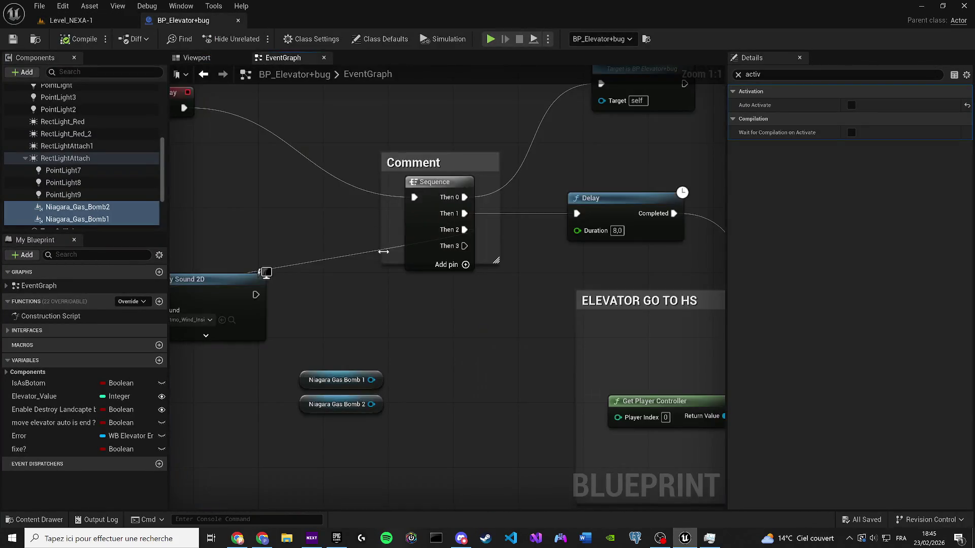
scroll(483, 315, down, 6)
scroll(371, 303, up, 4)
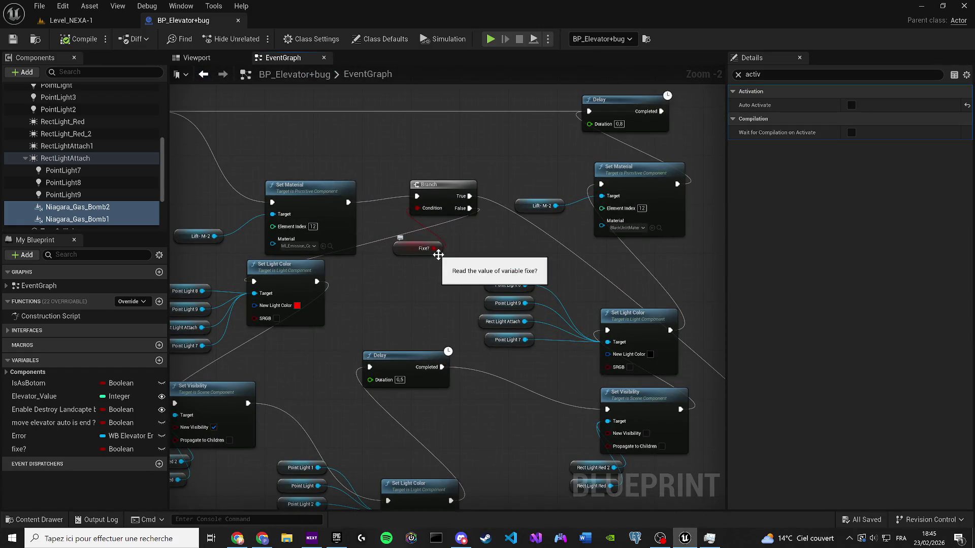
drag(440, 259, 493, 305)
scroll(493, 304, down, 1)
drag(491, 303, 444, 304)
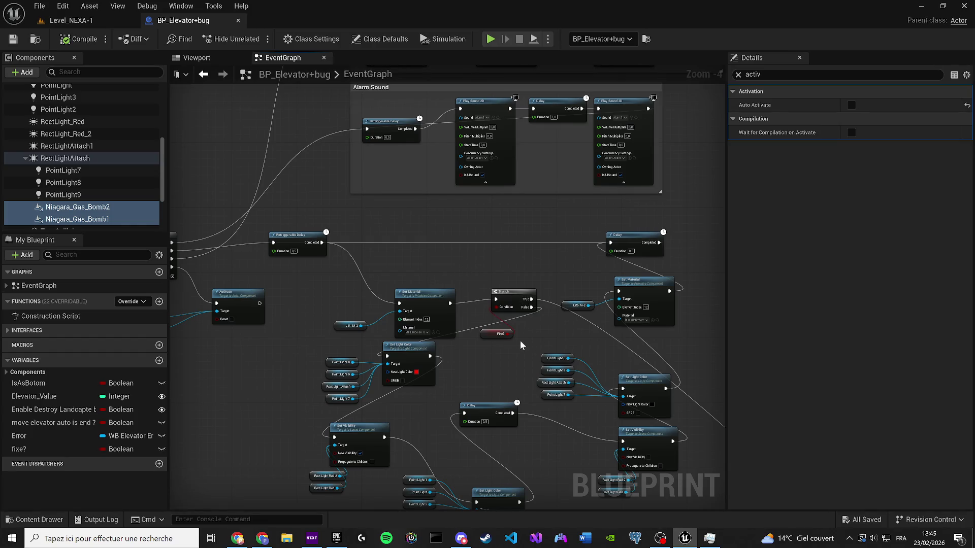
drag(502, 294, 503, 295)
drag(510, 334, 464, 313)
scroll(464, 313, up, 1)
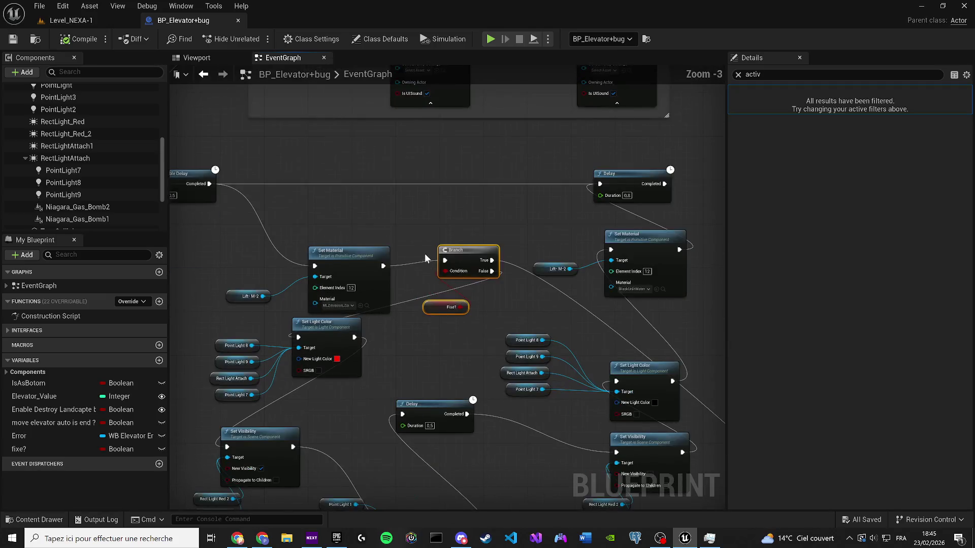
drag(300, 345, 321, 382)
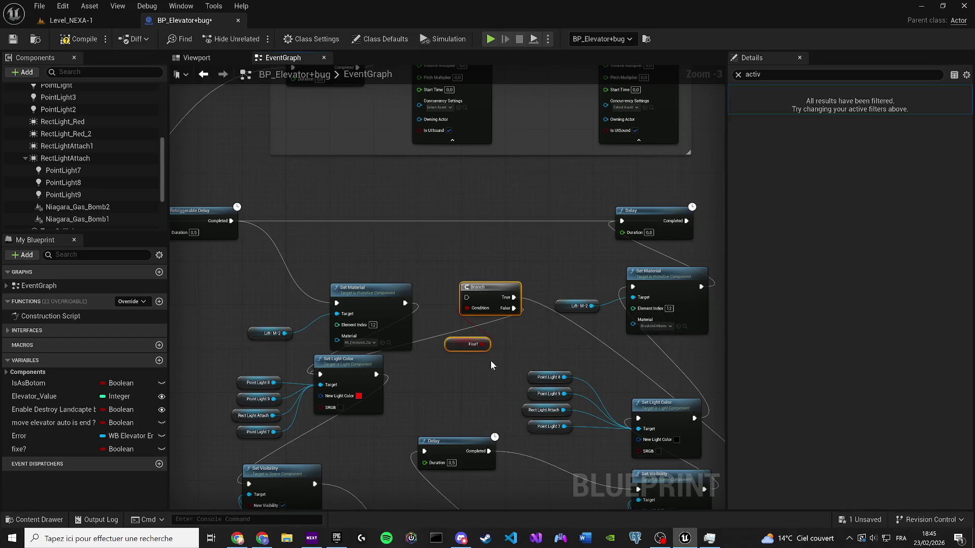
Route Branch's False output to Set Material and move the Branch and Fixe? nodes up-left.
drag(506, 308, 338, 303)
drag(473, 303, 326, 194)
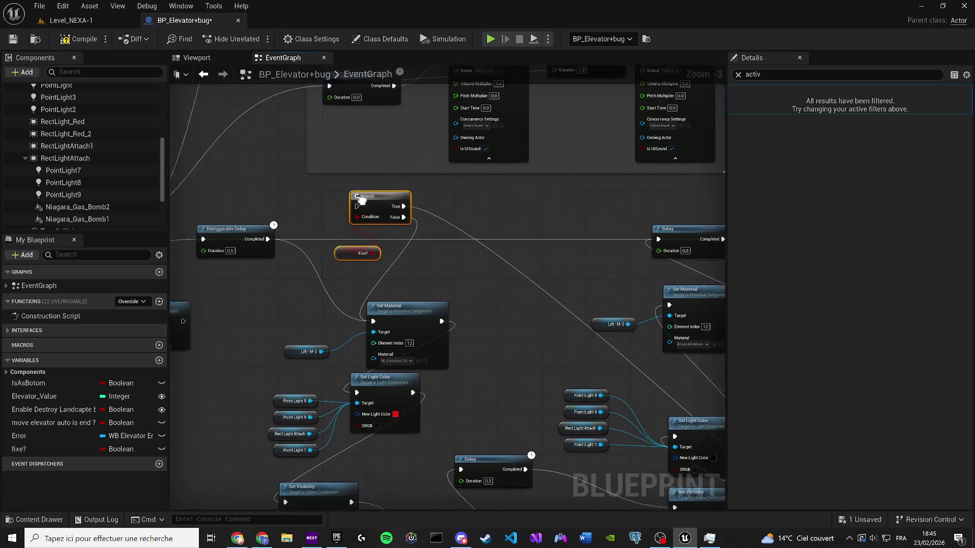
drag(459, 247, 364, 230)
key(Escape)
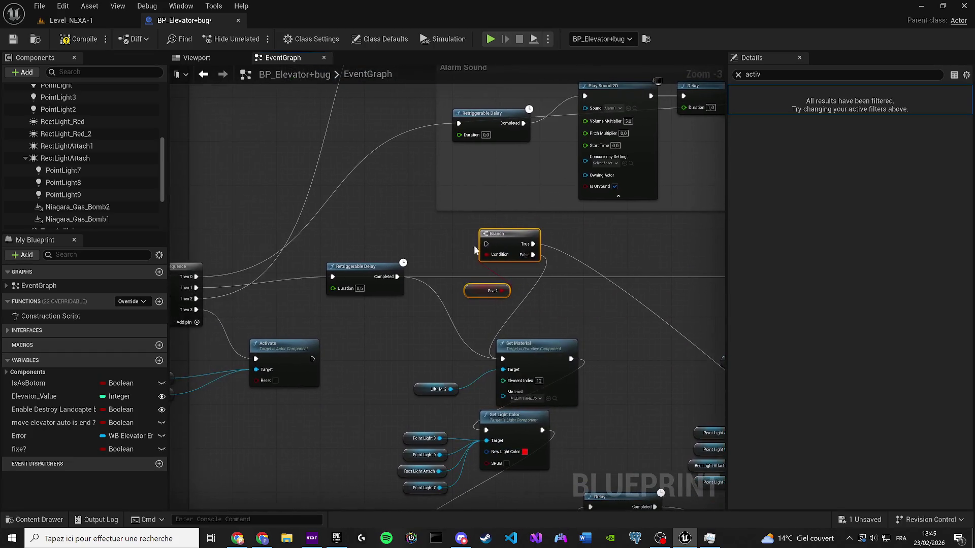
mouse_move(504, 236)
mouse_down()
mouse_move(351, 221)
mouse_move(281, 294)
mouse_move(340, 197)
mouse_up()
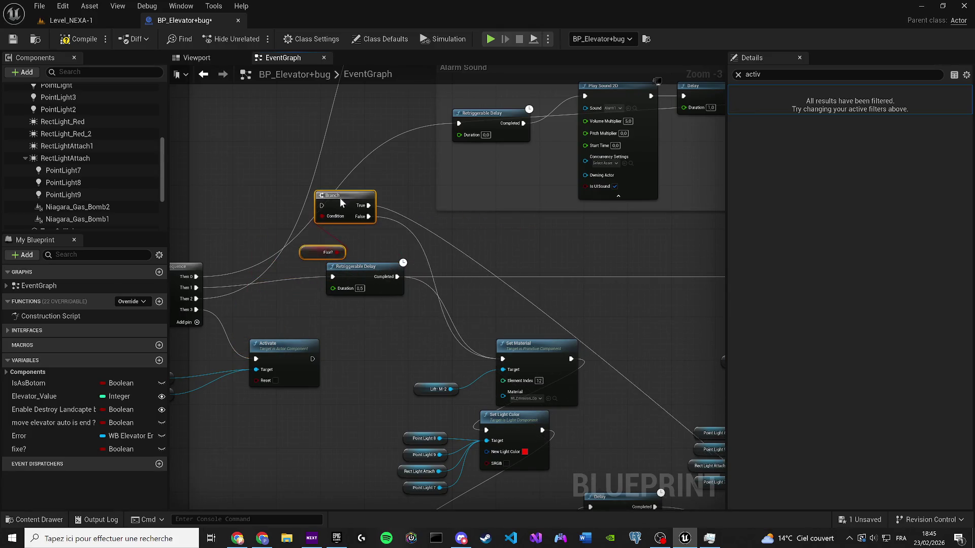
Connect Sequence Then 1 to the Branch, tidy the Fixe? node, and compile.
mouse_move(195, 289)
mouse_down()
mouse_move(255, 269)
mouse_move(323, 204)
mouse_move(457, 211)
mouse_move(493, 226)
mouse_move(494, 240)
mouse_up()
drag(463, 287, 434, 249)
drag(500, 235, 511, 223)
drag(456, 246, 433, 251)
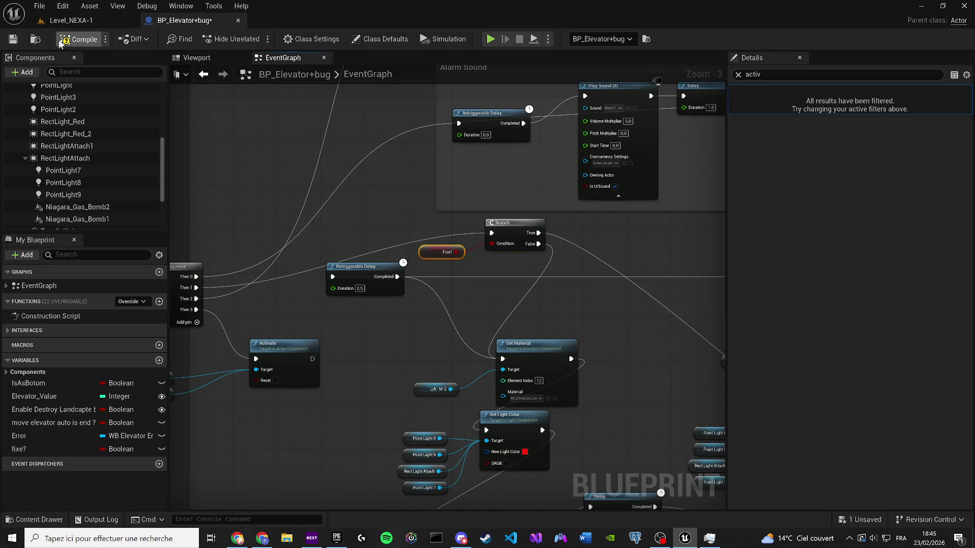
click(395, 328)
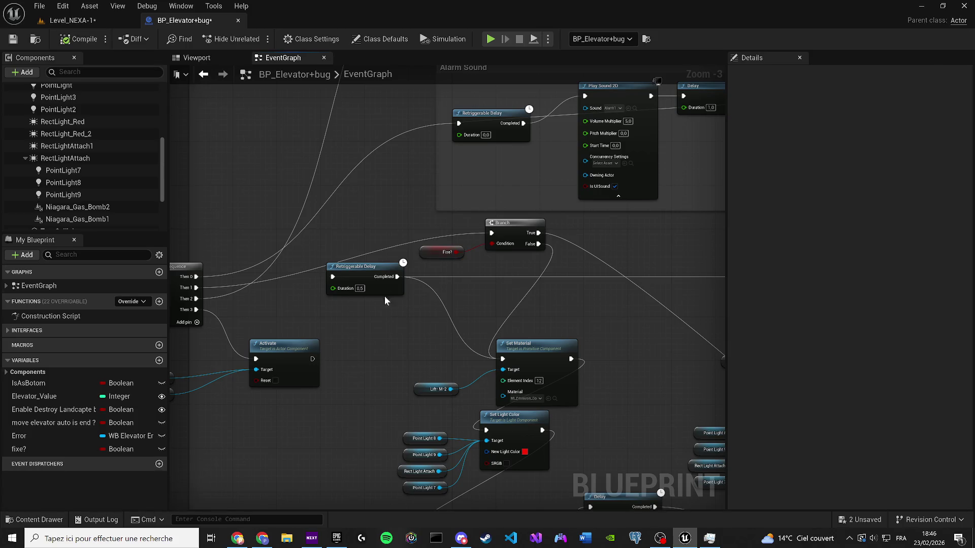
Insert the Retriggerable Delay between Sequence Then 1 and the Branch.
scroll(431, 310, down, 1)
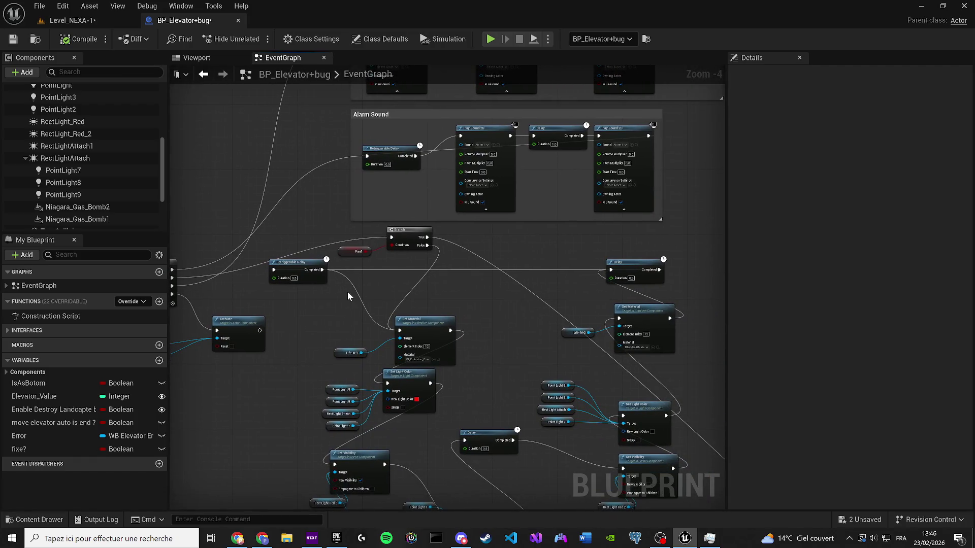
drag(251, 251, 315, 251)
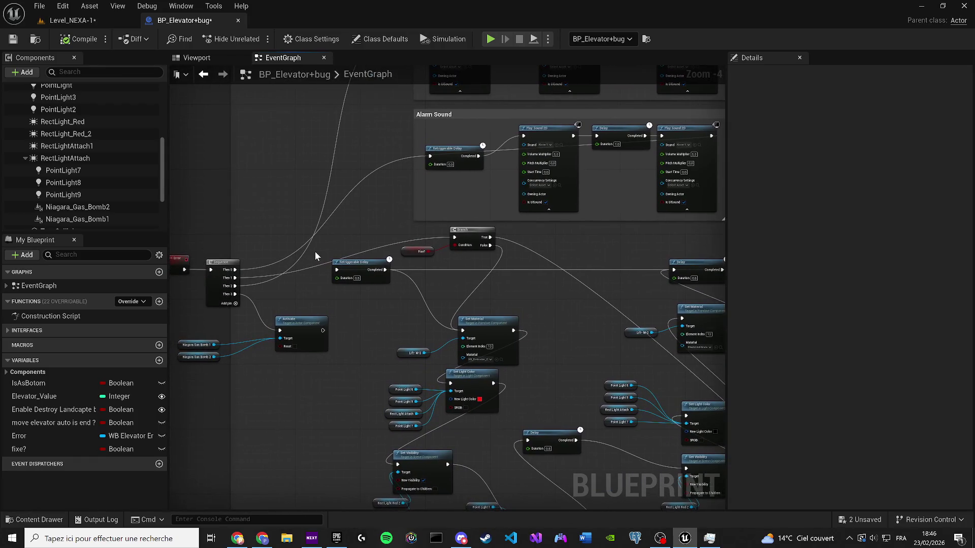
scroll(315, 251, up, 1)
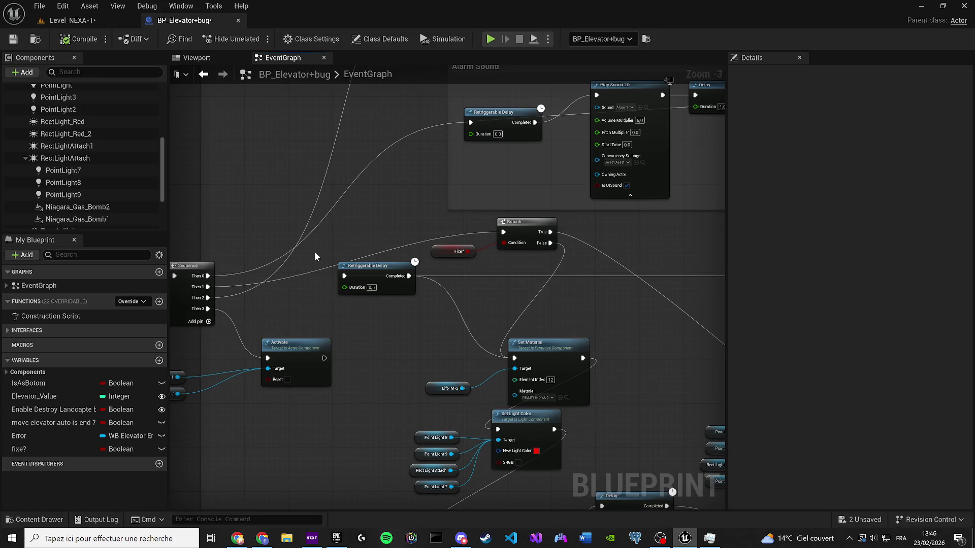
drag(207, 287, 345, 277)
mouse_move(410, 275)
mouse_down()
mouse_move(491, 243)
mouse_move(422, 209)
mouse_up()
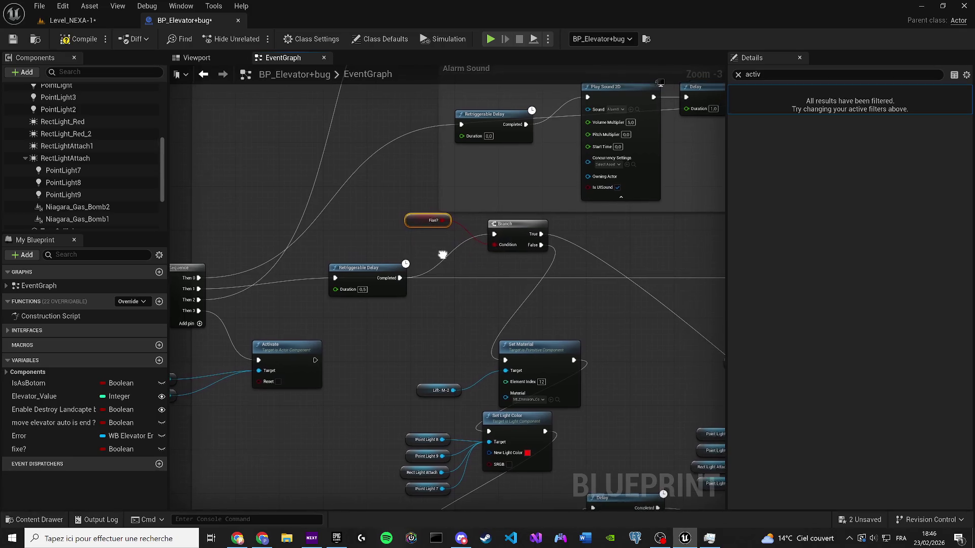
drag(368, 271, 400, 285)
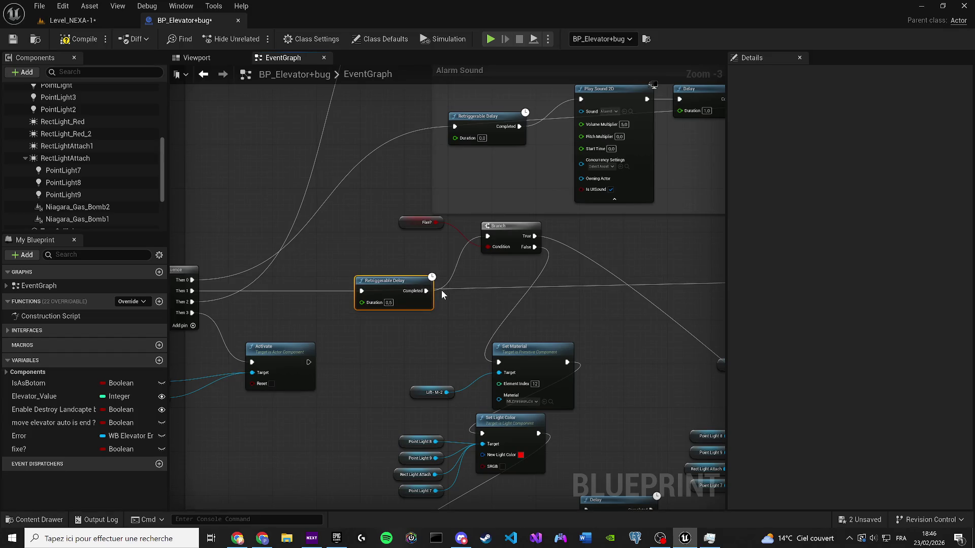
Add and position reroute points to tidy the Retriggerable Delay's wiring.
scroll(441, 290, up, 2)
click(437, 289)
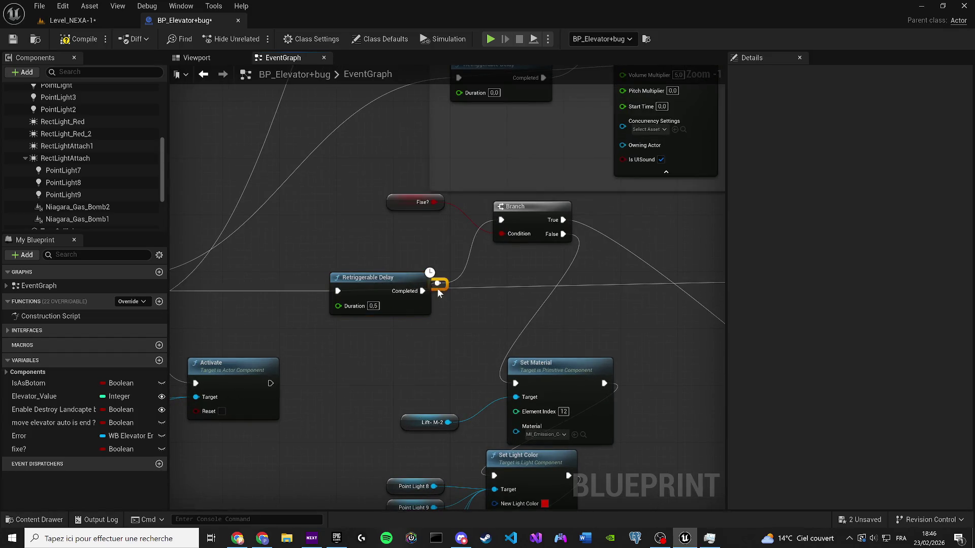
drag(437, 289, 466, 268)
scroll(294, 294, down, 1)
double_click(290, 290)
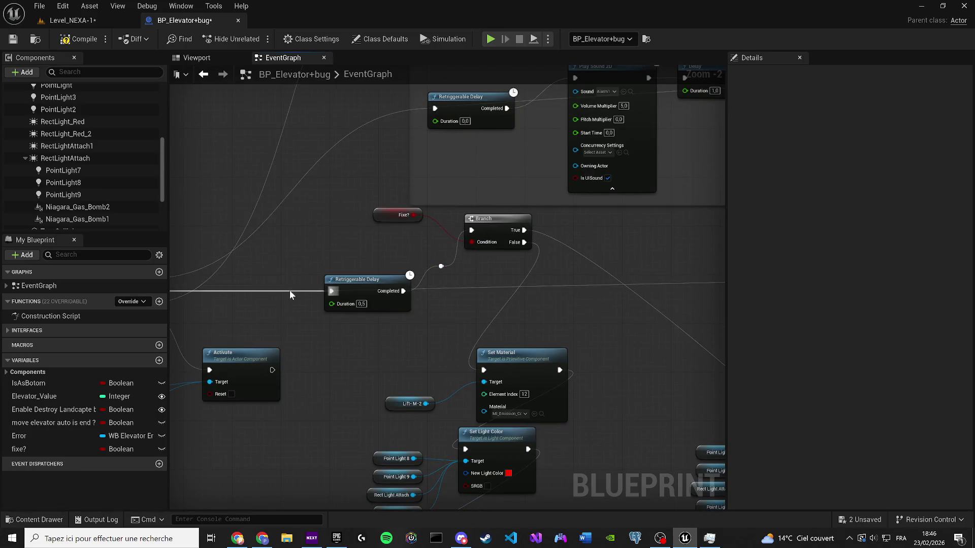
drag(289, 290, 450, 289)
right_click(441, 285)
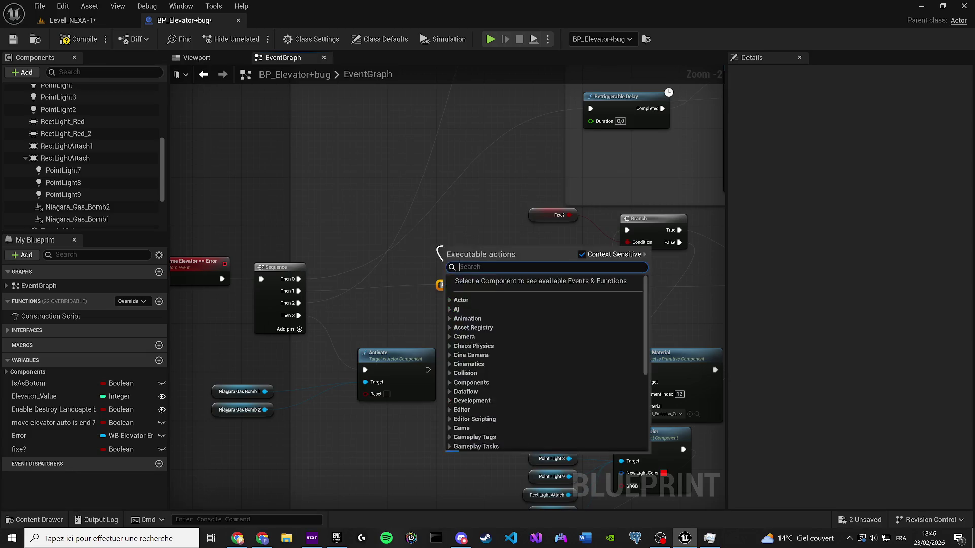
double_click(521, 299)
mouse_move(518, 299)
mouse_down()
mouse_move(477, 350)
mouse_move(453, 343)
mouse_up()
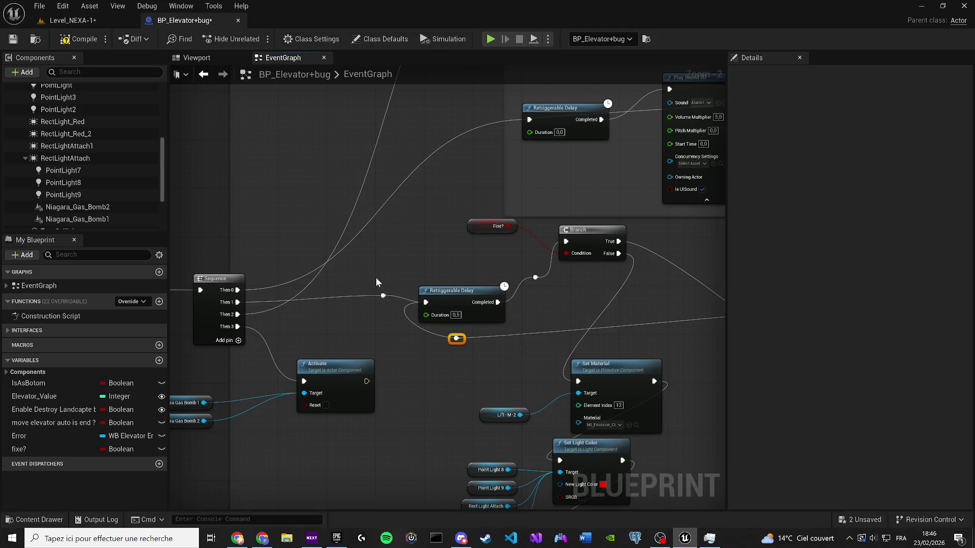
key(Delete)
mouse_move(419, 301)
mouse_down()
mouse_move(370, 303)
mouse_move(406, 282)
mouse_move(237, 302)
mouse_up()
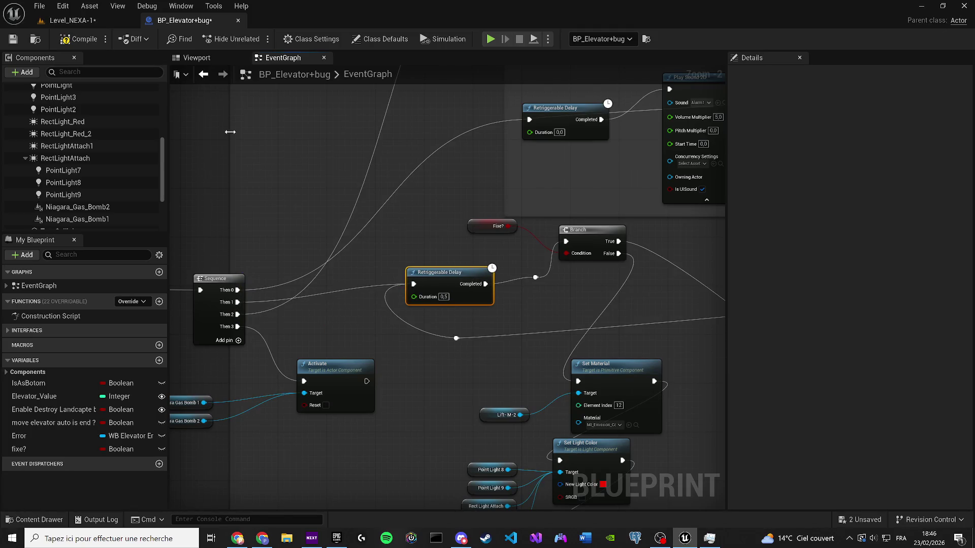
Save the blueprint, then switch to Level_NEXA-1 and save all changes.
click(13, 39)
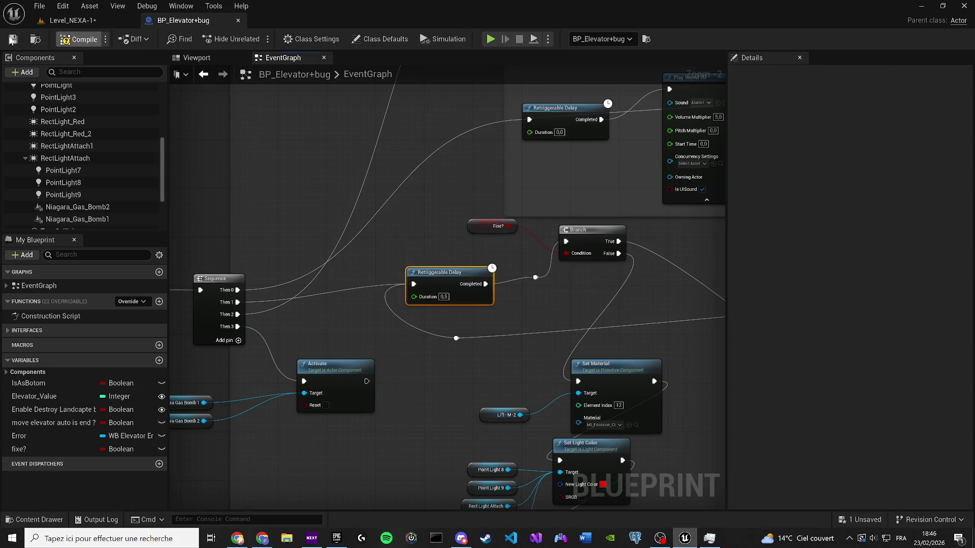
scroll(291, 280, down, 2)
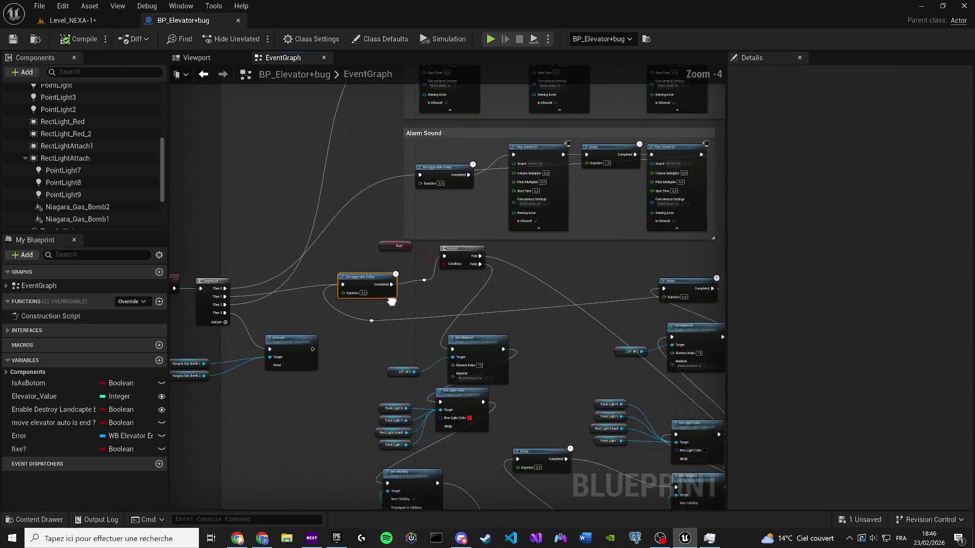
mouse_move(291, 280)
mouse_down()
mouse_move(407, 356)
mouse_move(384, 333)
mouse_move(436, 341)
mouse_up()
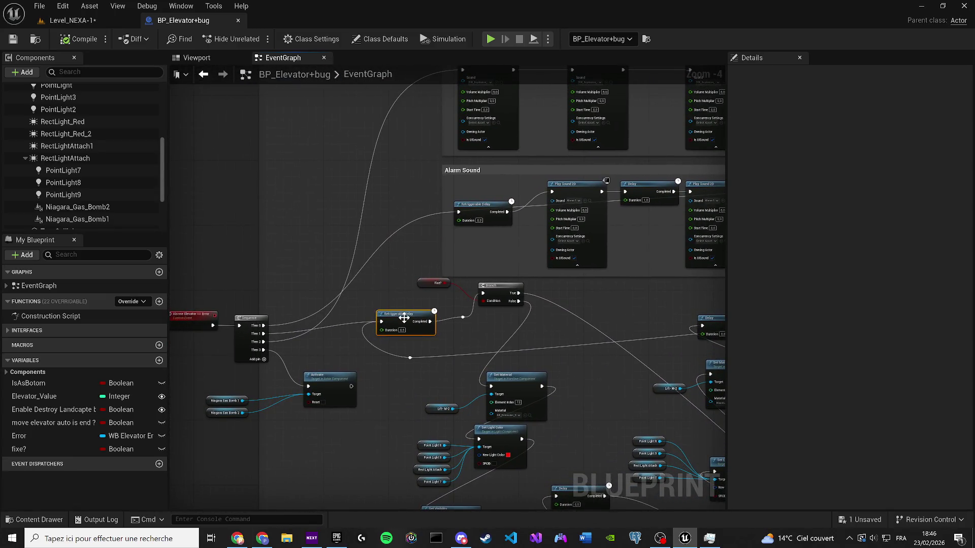
drag(486, 338, 309, 259)
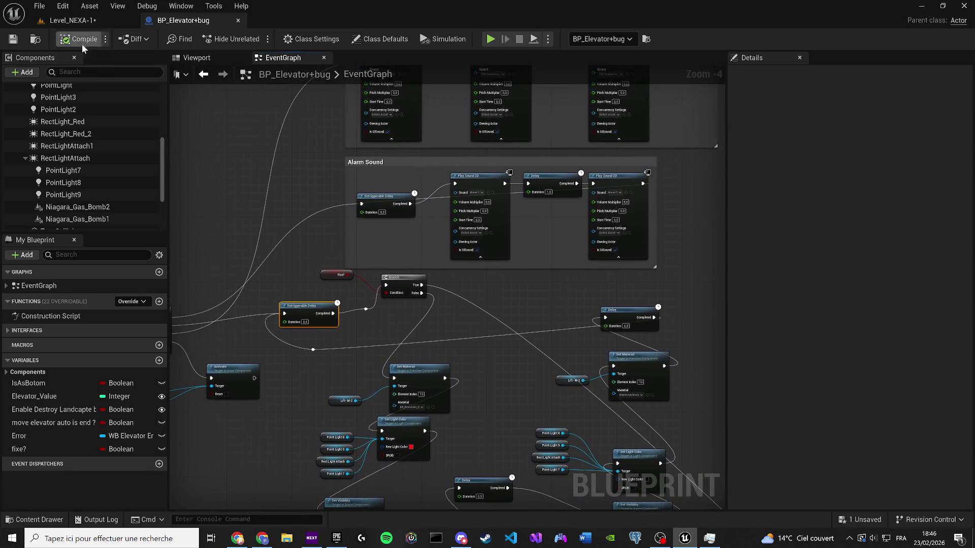
click(45, 25)
key(ctrl+s)
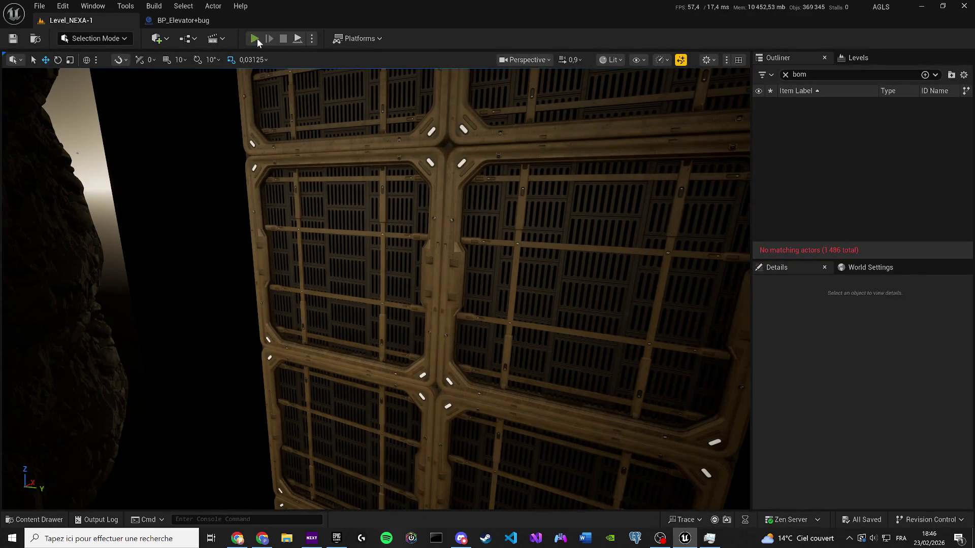
Play-test Level_NEXA-1, toggling unlit (F2) and lit (F3) views, then stop.
key(alt+p)
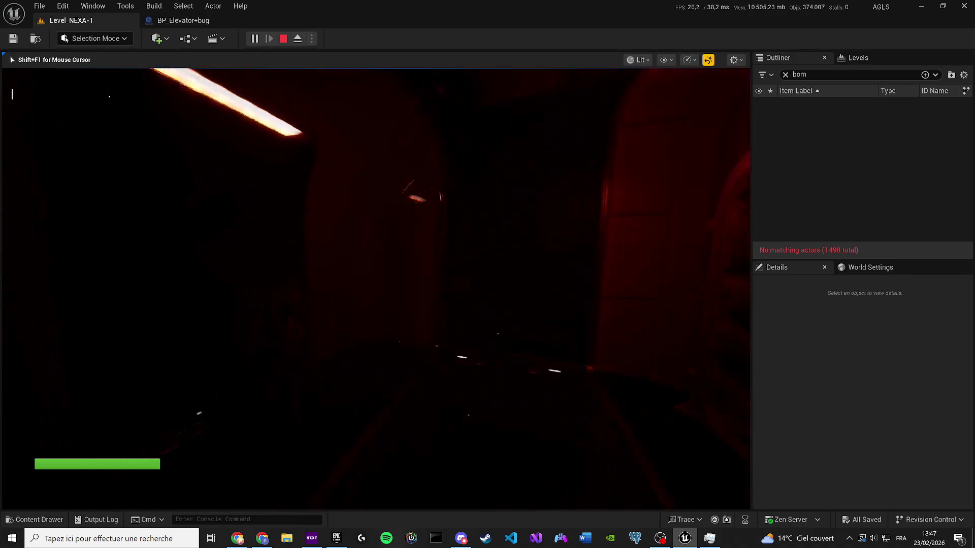
key(F2)
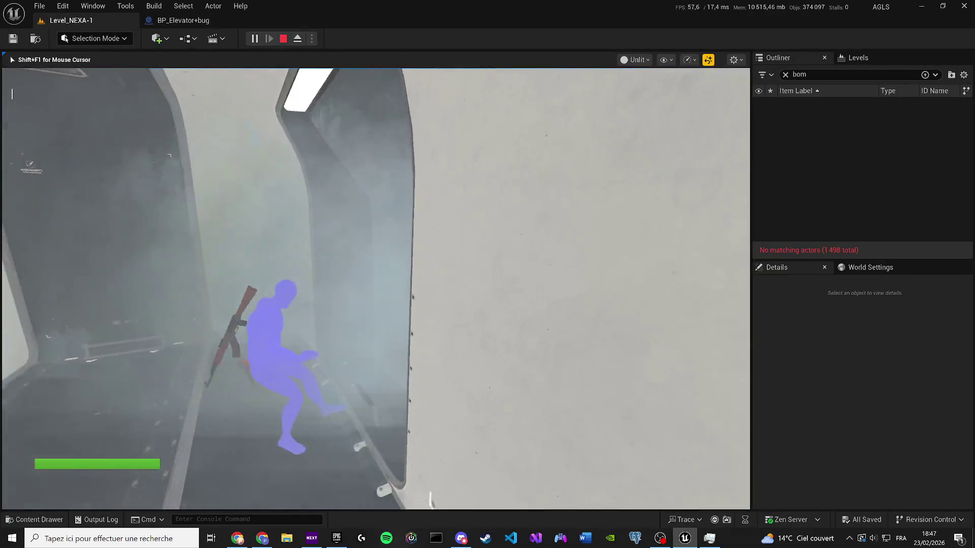
key(F3)
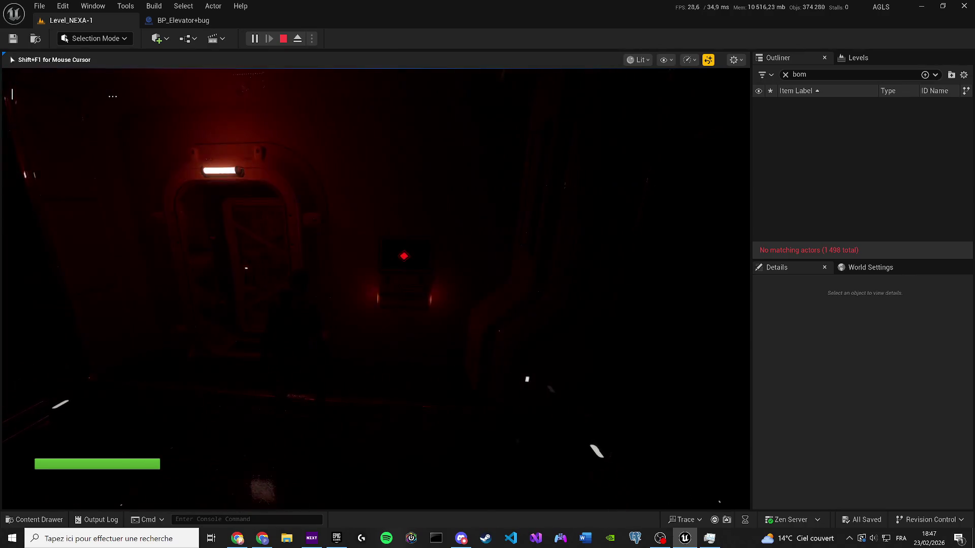
key(Escape)
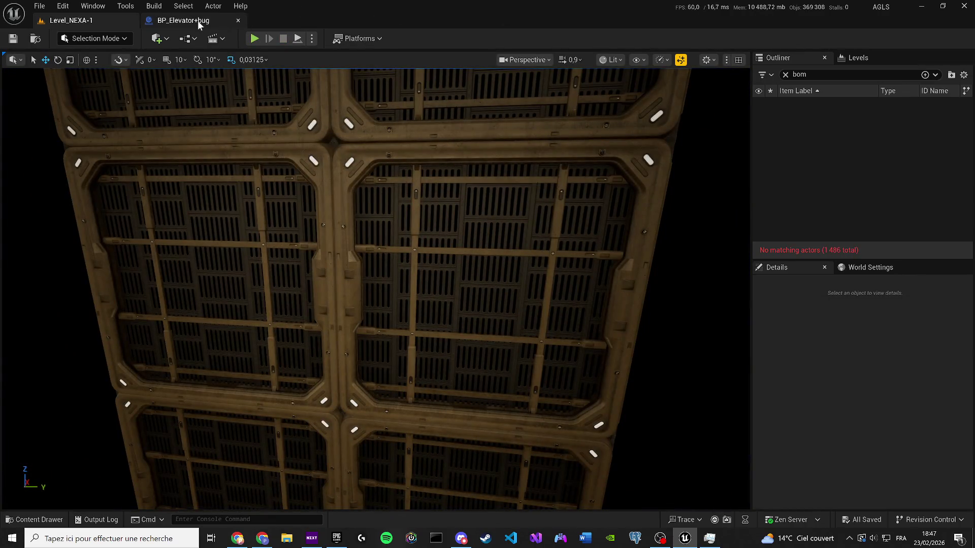
Paste a copy of the Fixe? check and Branch nodes below the FLICKER section.
click(197, 20)
drag(445, 307, 346, 266)
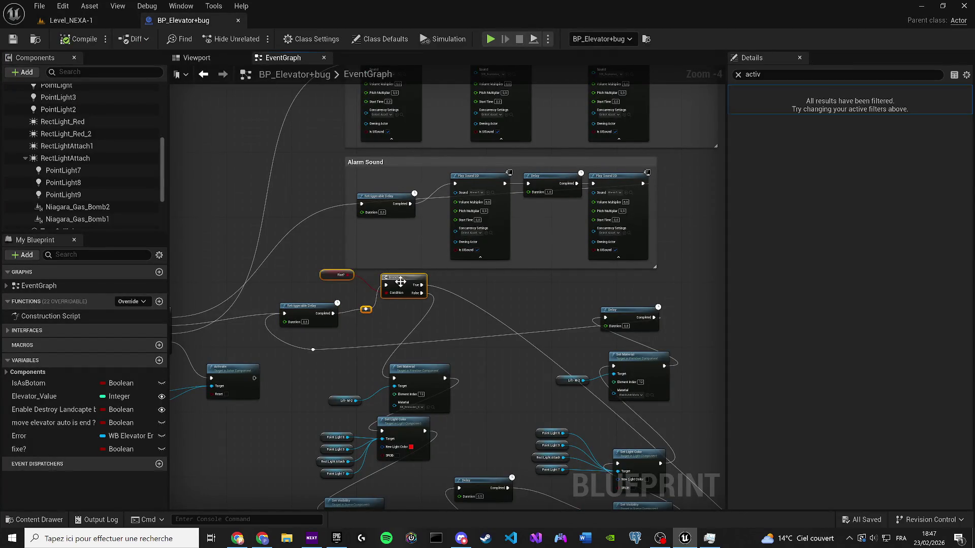
scroll(358, 272, down, 4)
scroll(341, 208, up, 3)
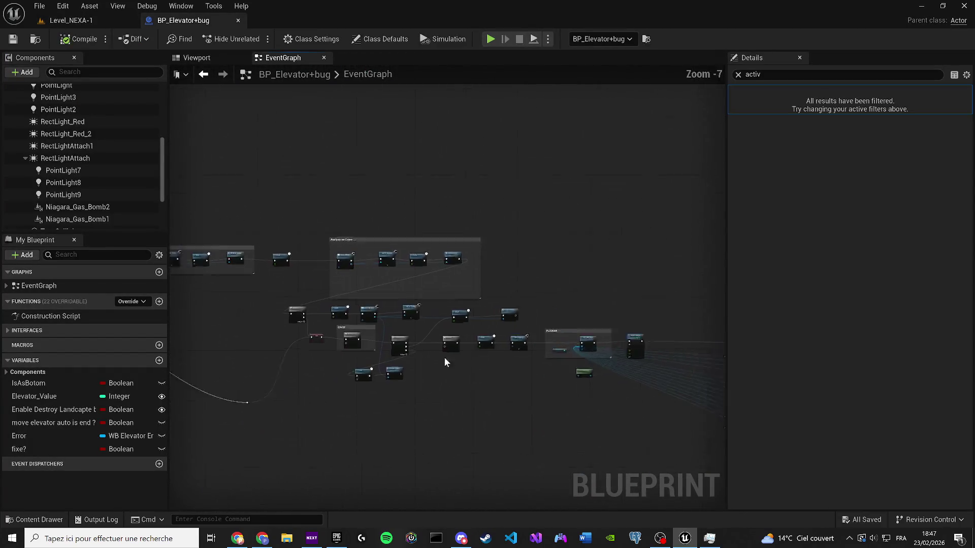
mouse_move(399, 367)
mouse_down()
mouse_move(216, 337)
mouse_move(411, 277)
mouse_up()
scroll(444, 376, up, 1)
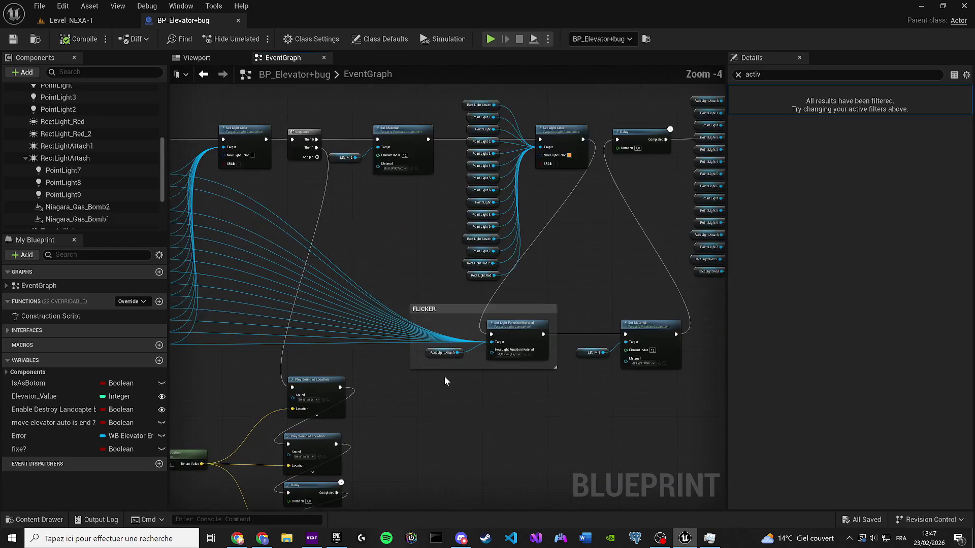
scroll(397, 391, up, 1)
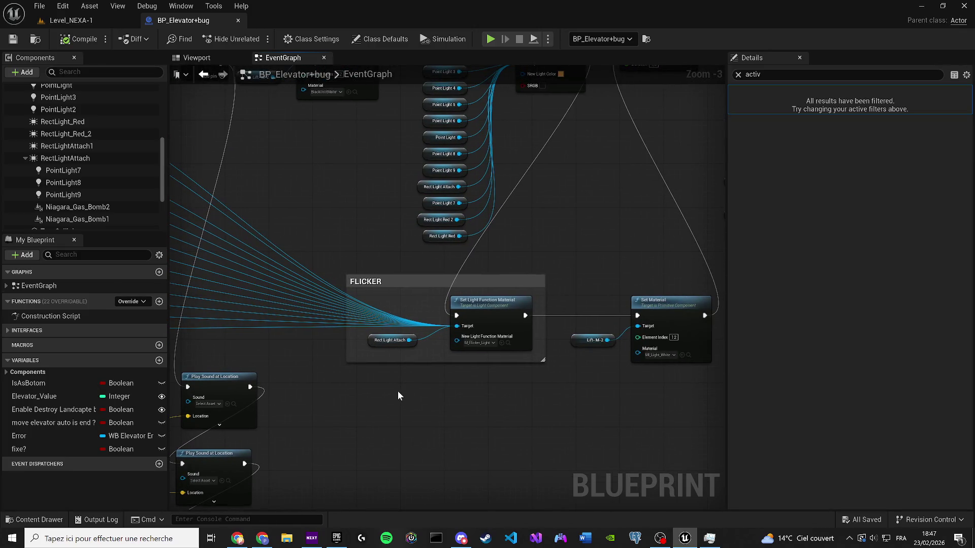
key(ctrl+v)
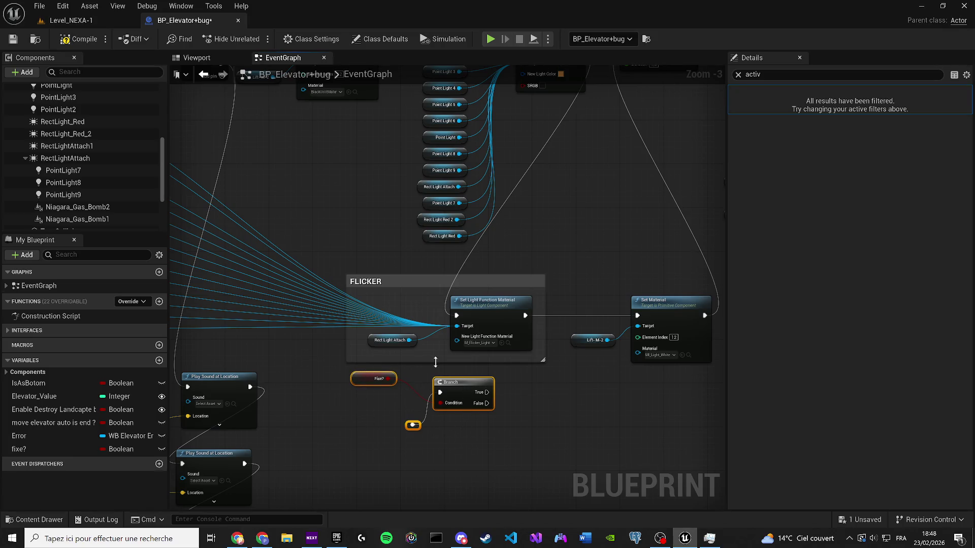
click(610, 190)
Set STOP FLICKER's Set Light Function Material to None and save the blueprint.
scroll(610, 190, down, 1)
mouse_move(611, 190)
mouse_down()
mouse_move(496, 380)
mouse_move(400, 398)
mouse_up()
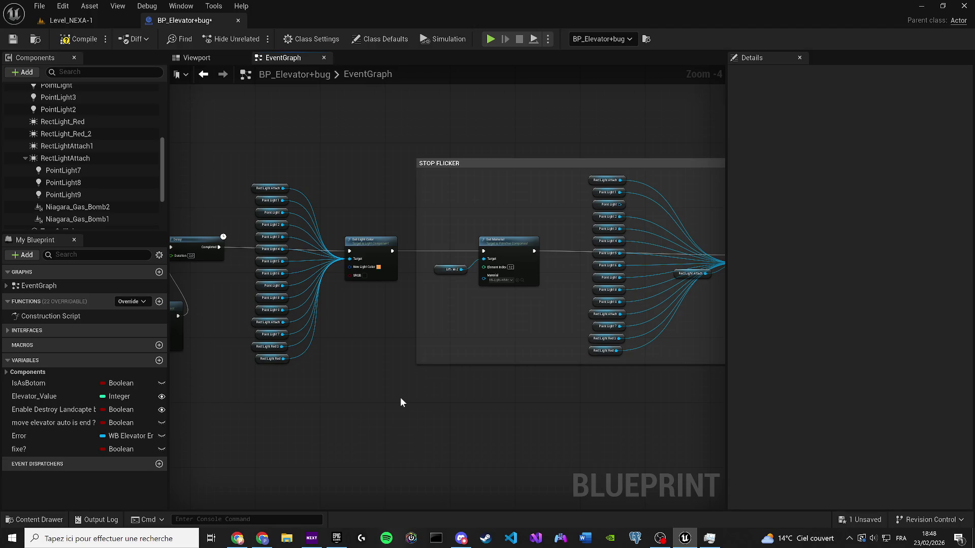
mouse_move(417, 393)
mouse_down()
mouse_move(417, 330)
mouse_move(682, 302)
mouse_up()
scroll(383, 312, up, 2)
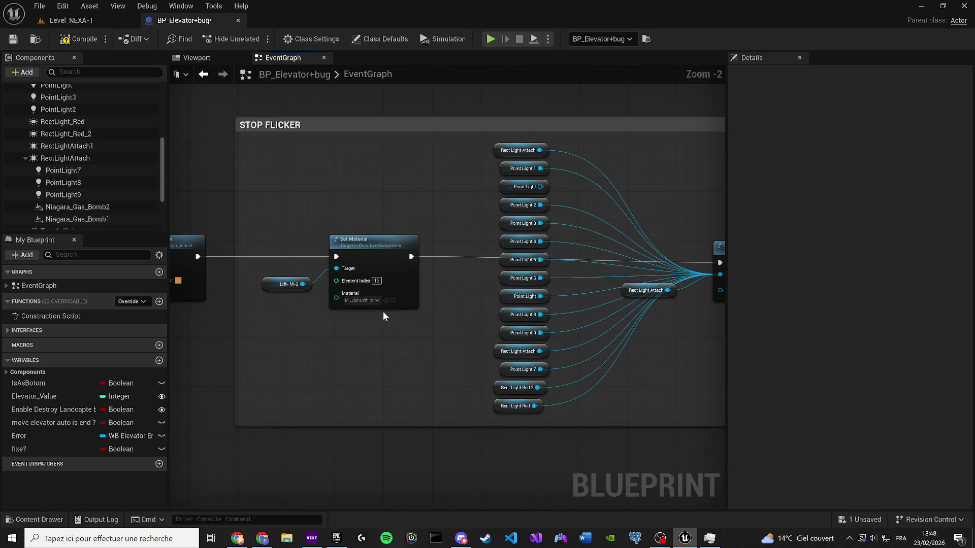
drag(716, 260, 549, 259)
click(575, 289)
click(576, 290)
click(575, 290)
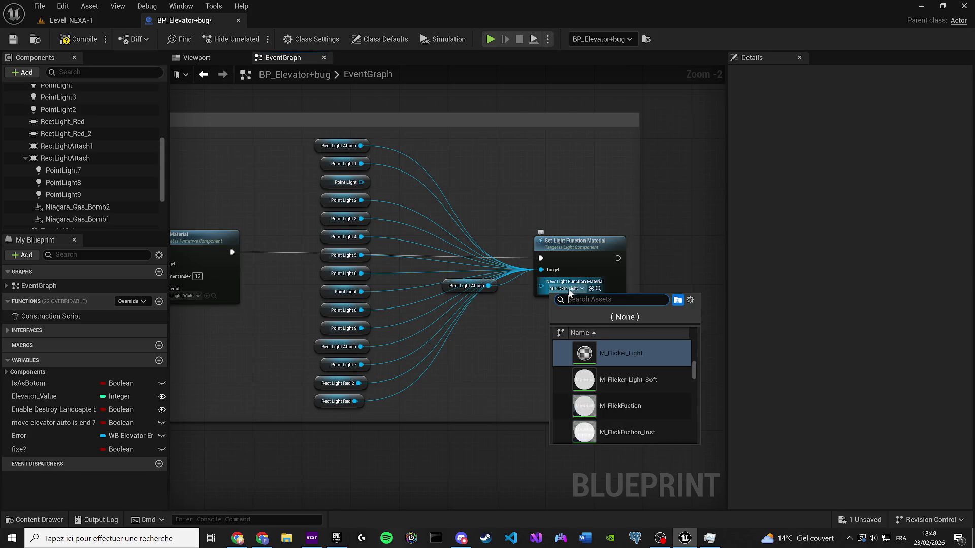
click(585, 317)
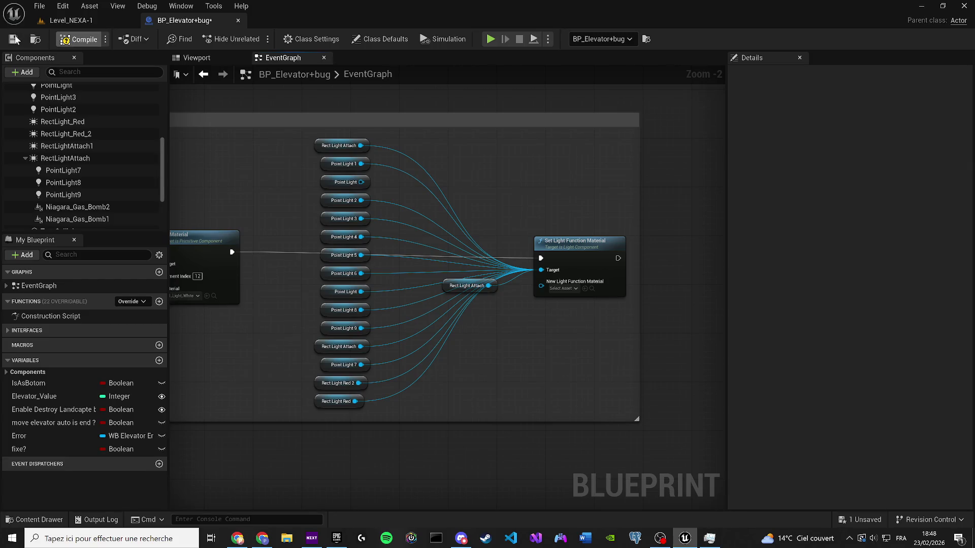
click(15, 39)
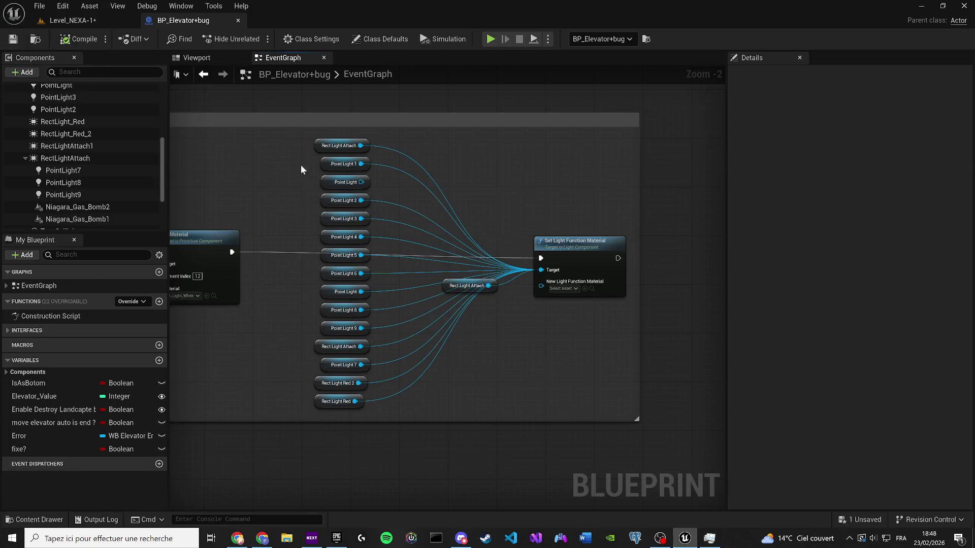
Move the Rect Light Attach node down below the other nodes.
drag(432, 284, 435, 372)
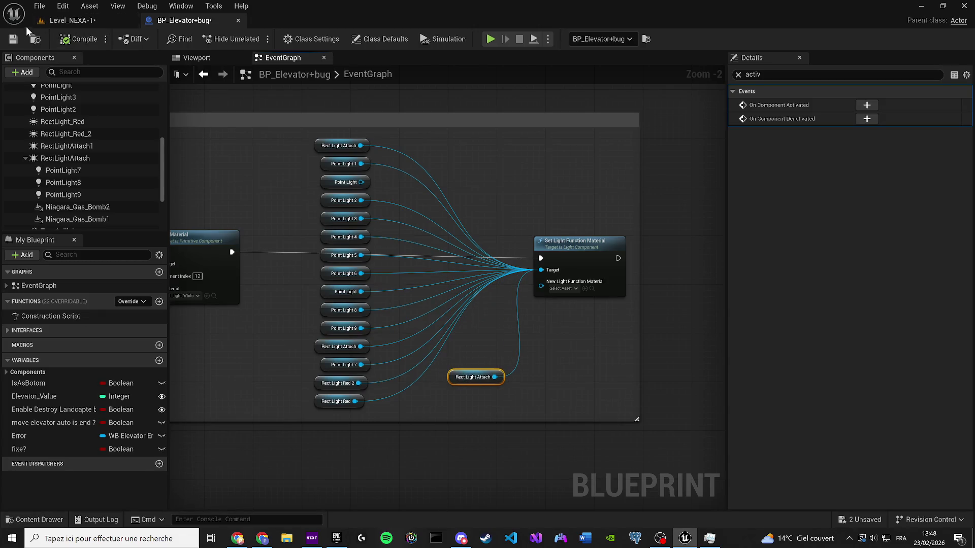
click(270, 176)
drag(271, 177, 512, 239)
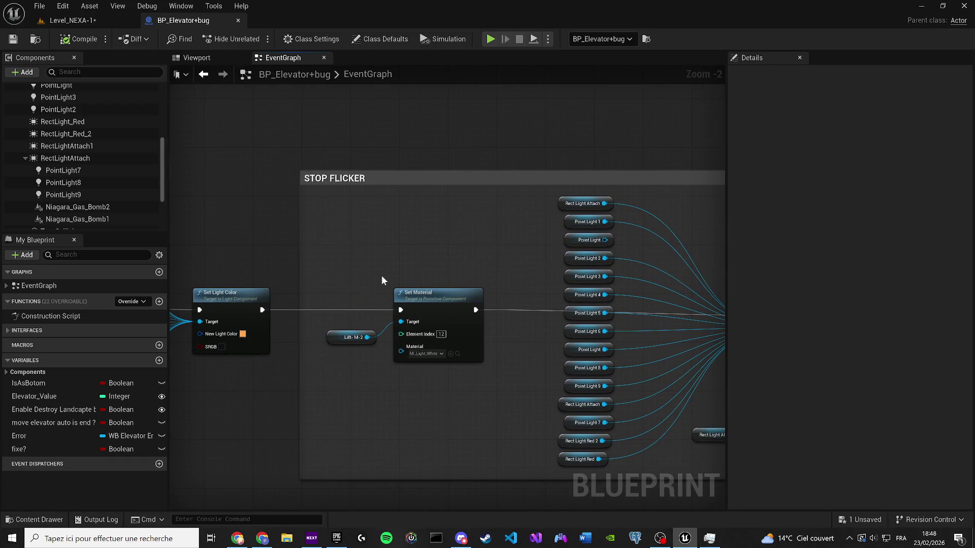
Save Level_NEXA-1, then play-test the elevator in the editor and stop with Esc.
click(81, 20)
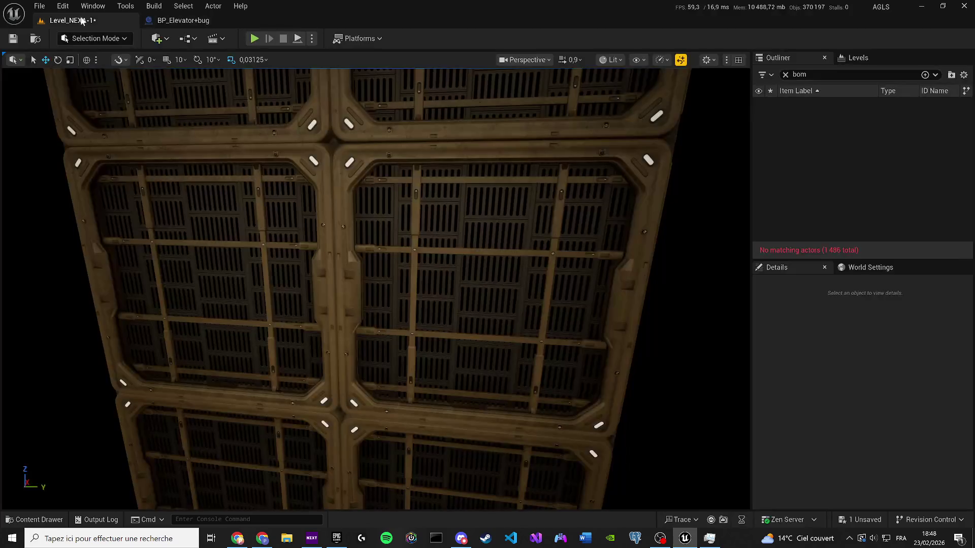
click(13, 40)
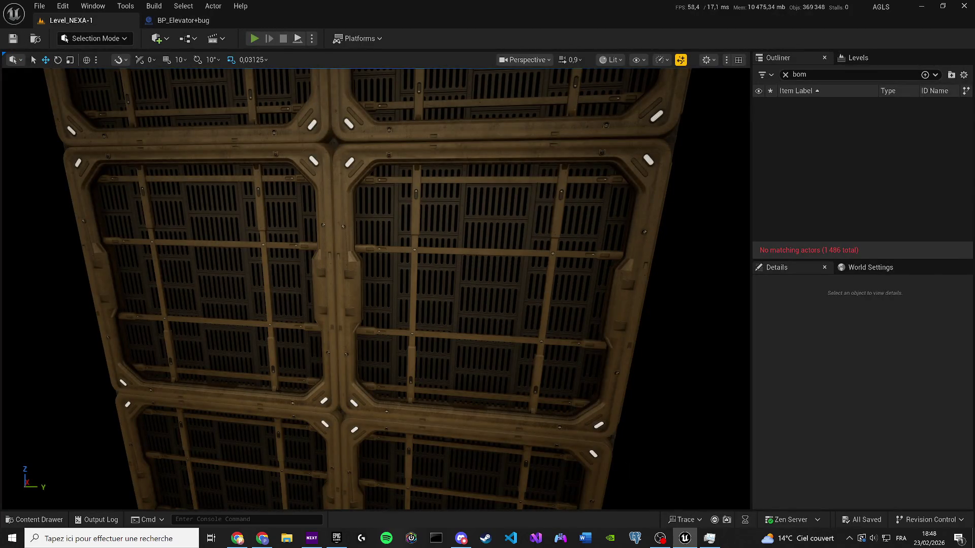
click(254, 38)
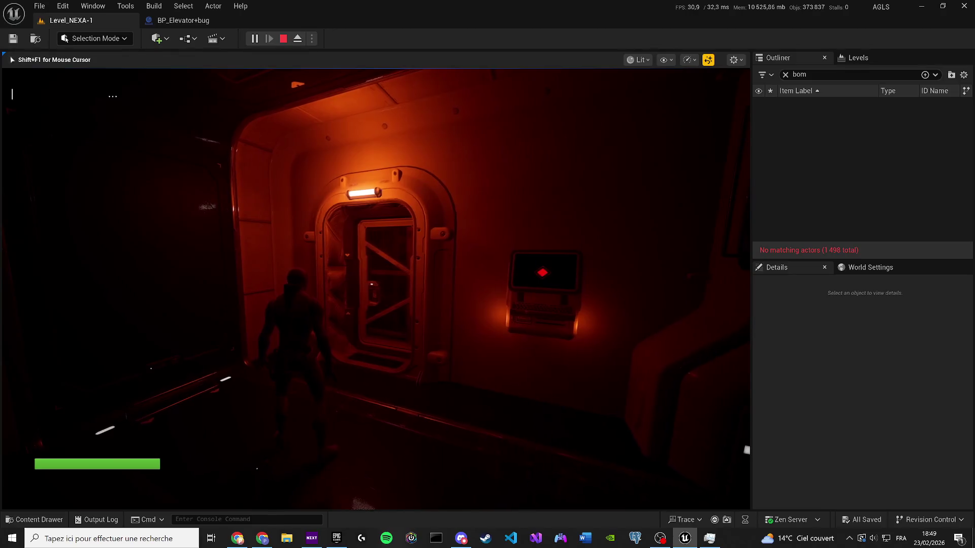
key(Escape)
Rename the STOP FLICKER comment to 'STOP FLICKER AND CONTINUE ==>'.
click(212, 16)
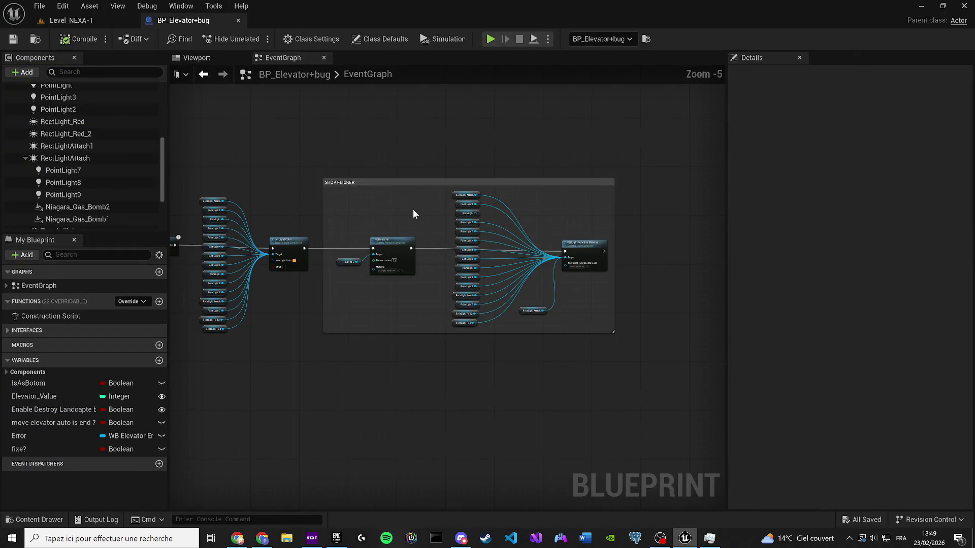
scroll(376, 185, up, 1)
click(396, 229)
click(396, 229)
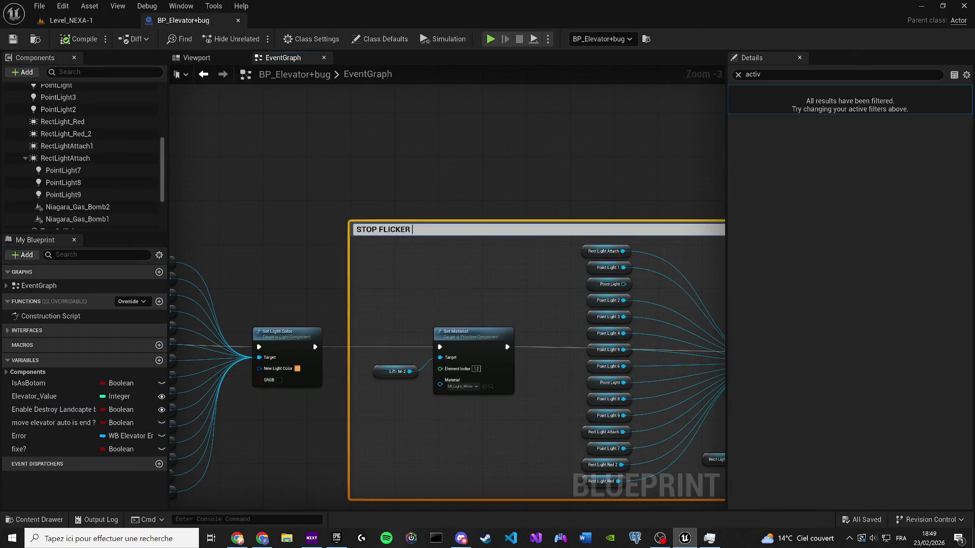
text(AND CONTI)
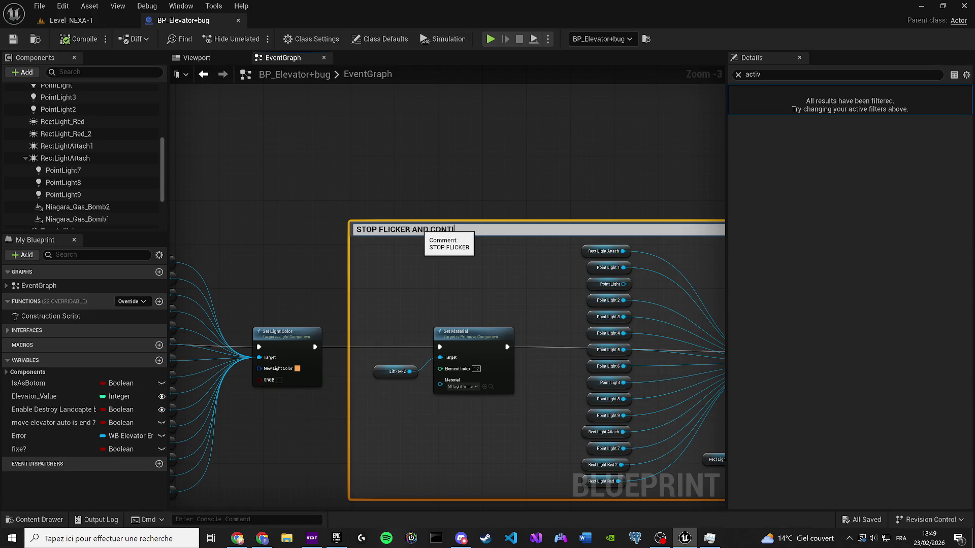
text(NUE )
text(==)
text(>)
key(Return)
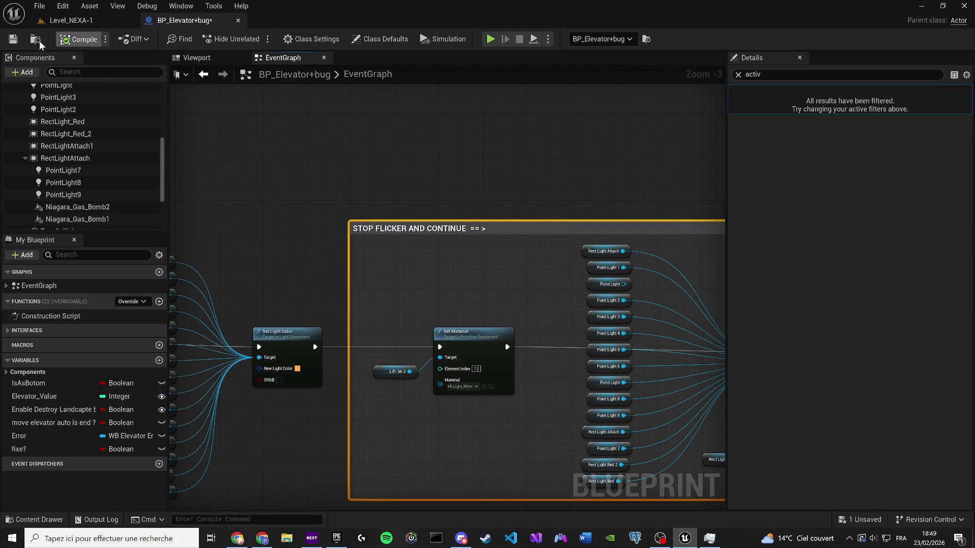
Save the elevator blueprint and the Level_NEXA-1 level.
click(13, 39)
click(56, 23)
click(12, 39)
click(178, 20)
click(211, 61)
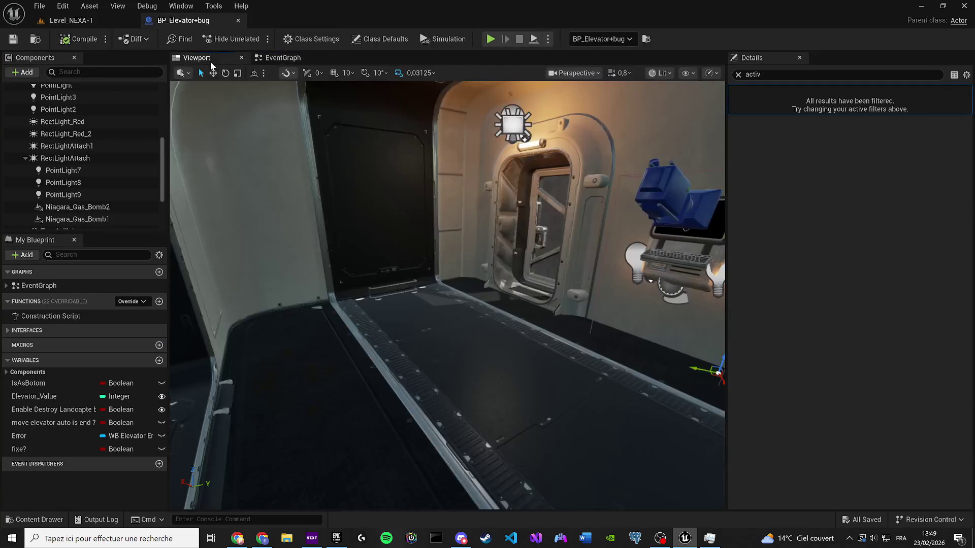
Select the first few ceiling point lights in the blueprint viewport.
mouse_move(391, 144)
mouse_down()
mouse_move(315, 152)
mouse_move(391, 127)
mouse_move(371, 106)
mouse_move(400, 137)
mouse_move(386, 152)
mouse_move(381, 117)
mouse_move(376, 142)
mouse_move(401, 117)
mouse_up()
click(87, 21)
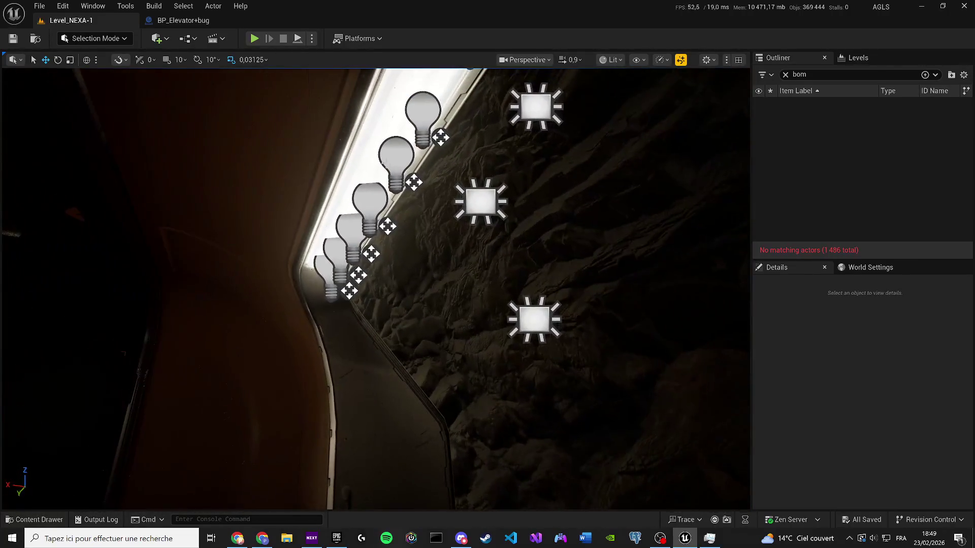
click(183, 20)
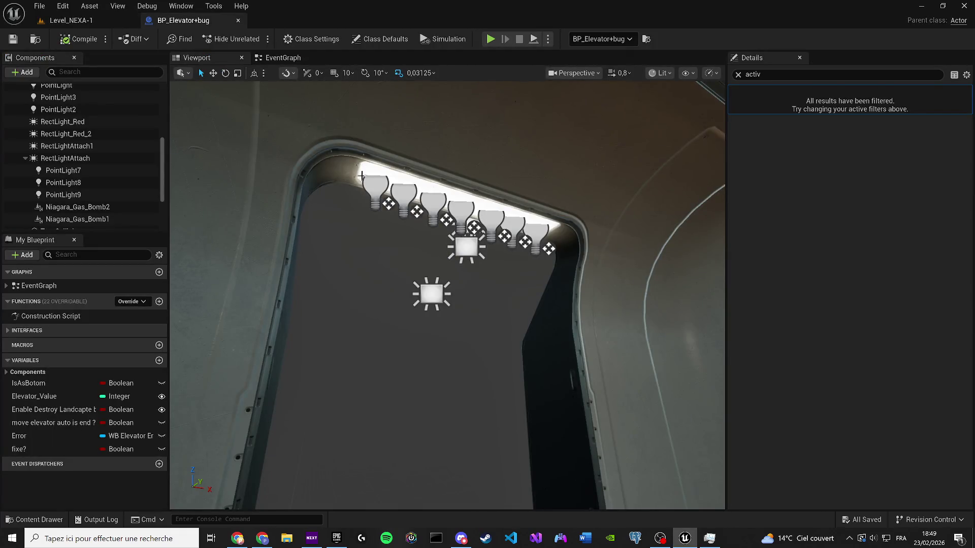
click(368, 185)
ctrl+click(410, 202)
ctrl+click(447, 219)
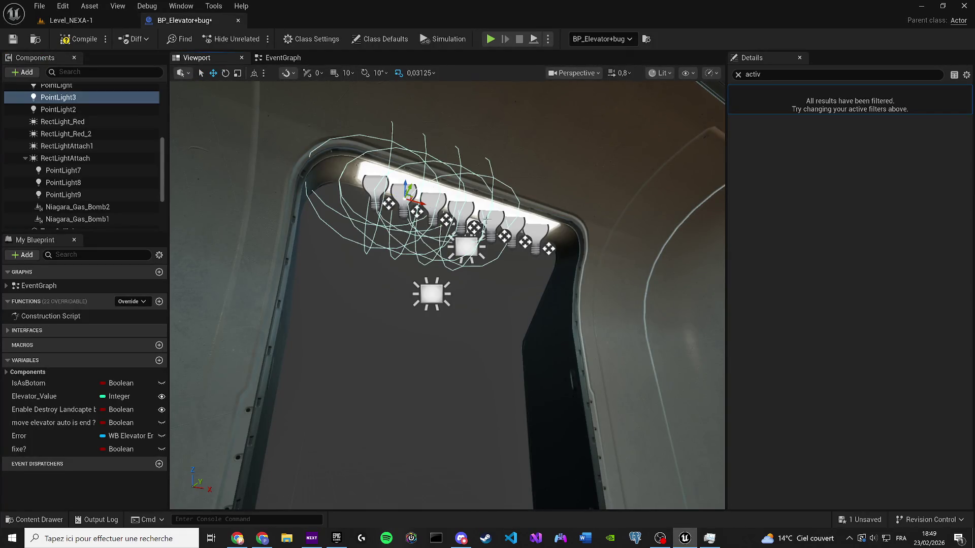
ctrl+click(528, 239)
key(ctrl+z)
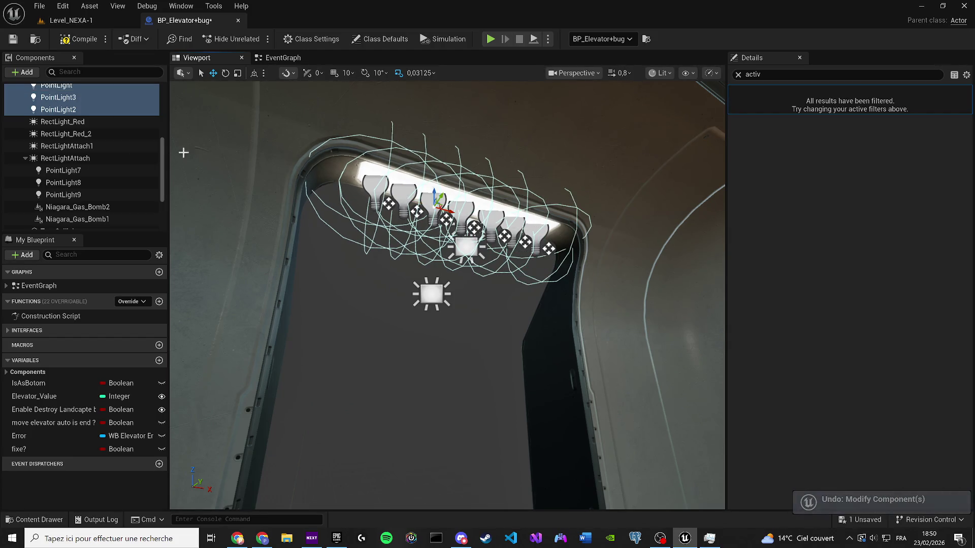
Add PointLight1 and PointLight3 to complete the seven-light selection, then return to the event graph.
scroll(89, 147, up, 3)
ctrl+click(58, 170)
drag(316, 183, 386, 198)
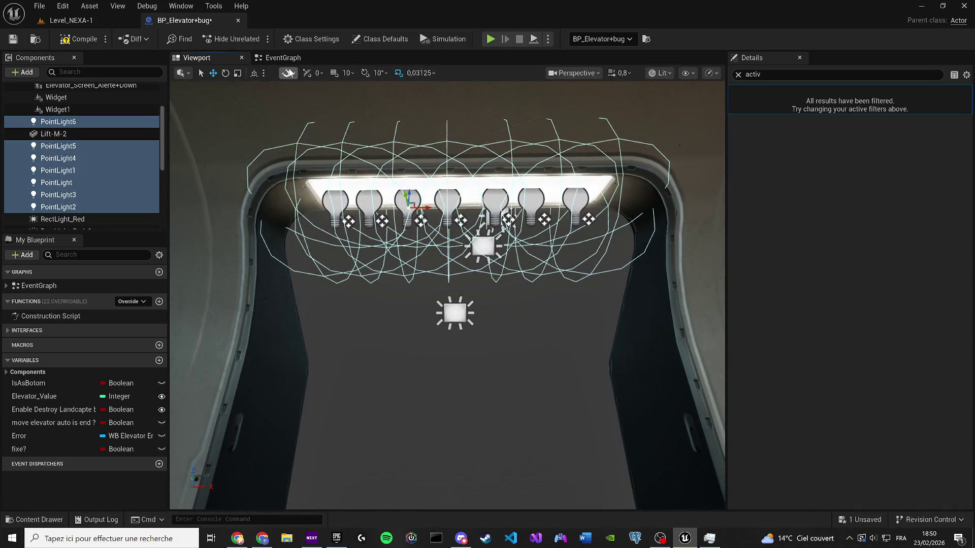
ctrl+click(445, 198)
ctrl+click(445, 198)
click(283, 58)
mouse_move(436, 210)
mouse_down()
mouse_move(337, 182)
mouse_move(315, 199)
mouse_up()
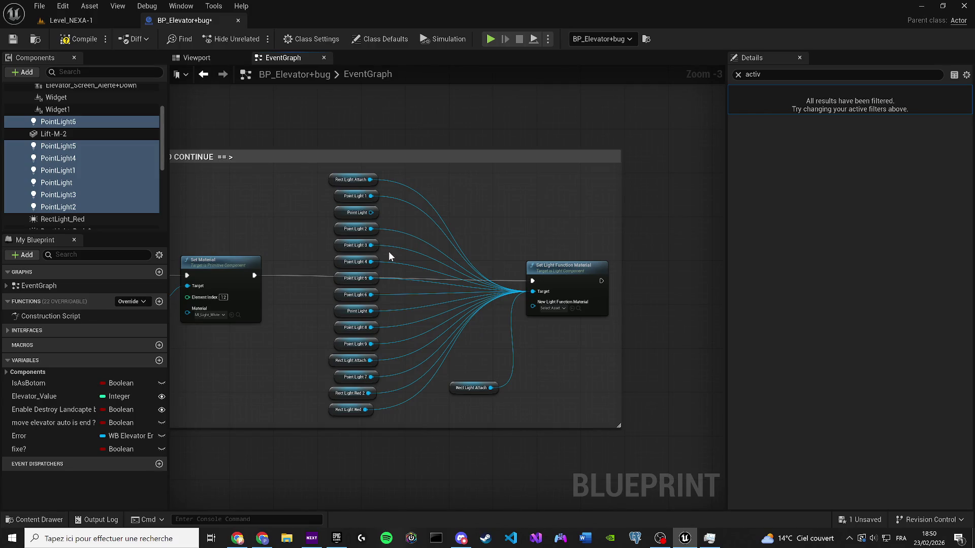
Drop getter nodes for the seven selected point lights below the comment.
mouse_move(394, 252)
mouse_down()
mouse_move(447, 239)
mouse_move(416, 281)
mouse_move(469, 290)
mouse_move(479, 194)
mouse_up()
mouse_move(57, 158)
mouse_down()
mouse_move(214, 304)
mouse_move(298, 343)
mouse_up()
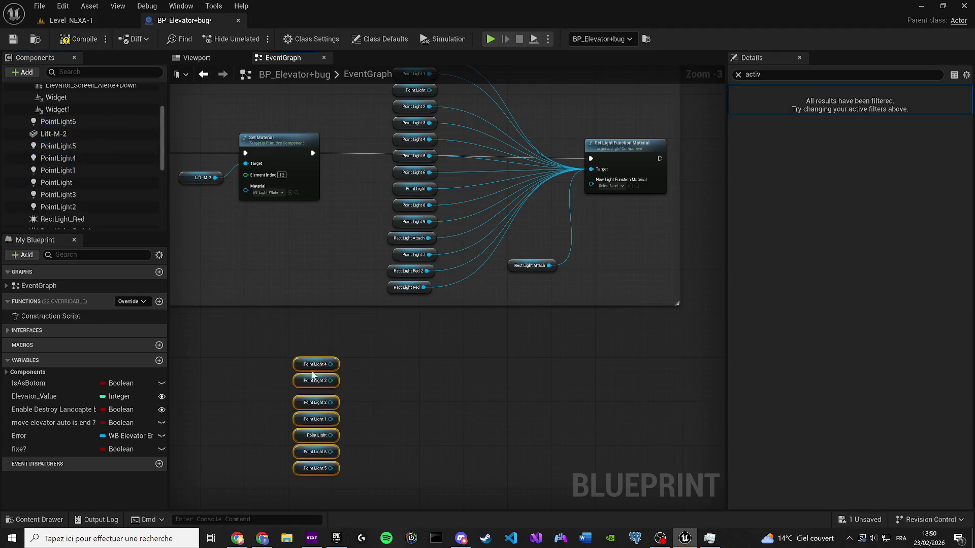
scroll(325, 321, up, 2)
scroll(336, 304, down, 4)
Paste a copy of the Set Material node, try wiring Point Lights 4 and 3, then delete it.
drag(392, 250, 324, 199)
scroll(437, 289, up, 3)
key(ctrl+c)
key(ctrl+v)
drag(400, 375, 493, 403)
click(461, 389)
click(424, 395)
click(466, 361)
scroll(473, 345, down, 3)
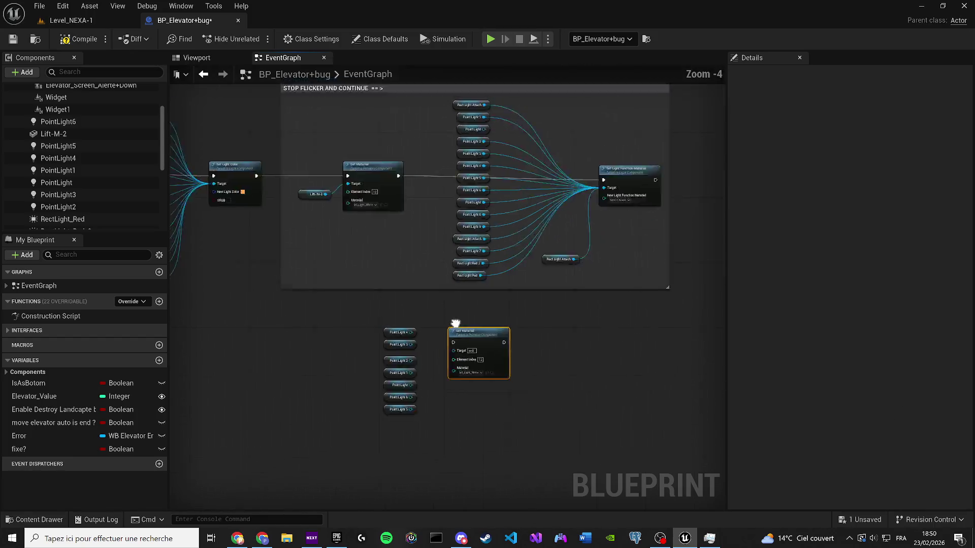
key(Delete)
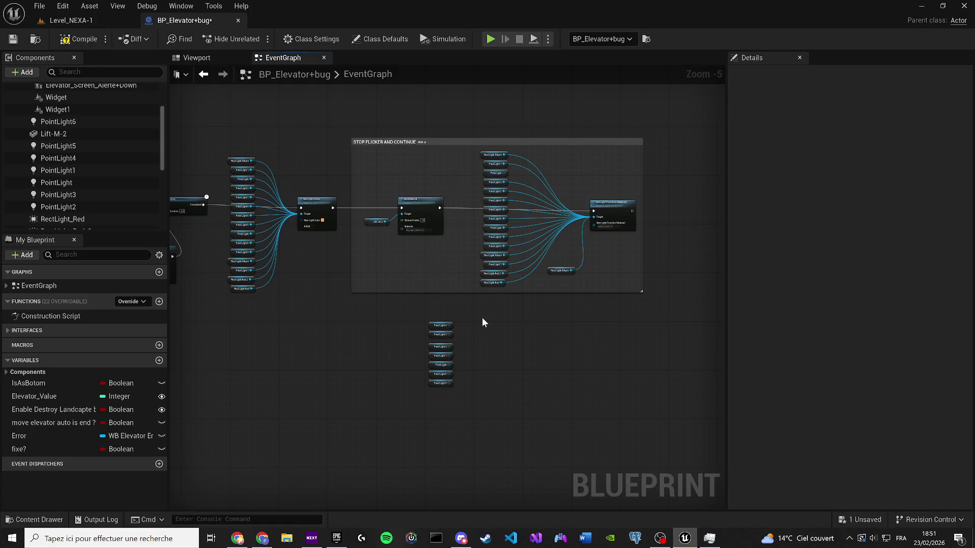
Add a Set Light Color node and wire all seven Point Light getters to its Target.
drag(389, 245, 511, 232)
mouse_move(268, 260)
mouse_down()
mouse_move(385, 263)
mouse_move(576, 295)
mouse_up()
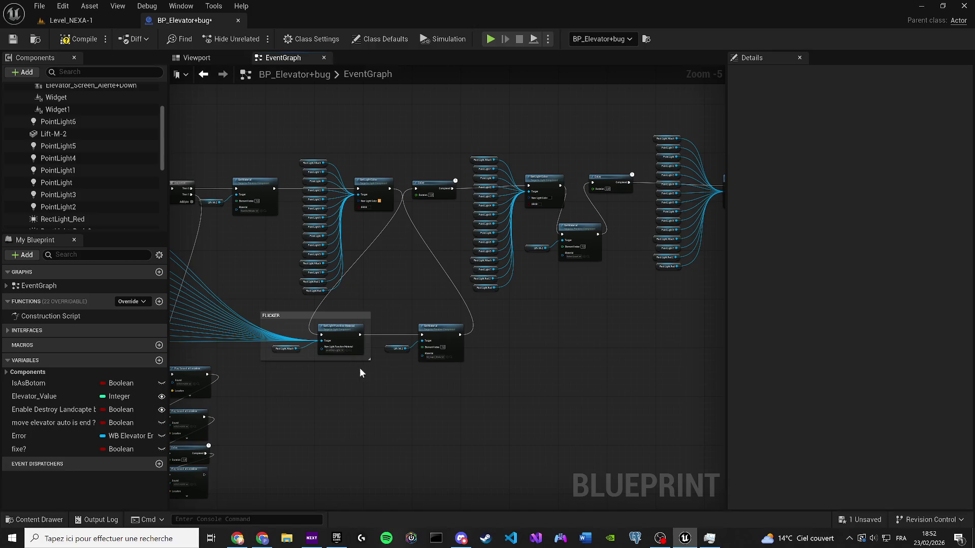
scroll(355, 352, up, 1)
mouse_move(580, 261)
mouse_down()
mouse_move(563, 332)
mouse_move(343, 311)
mouse_move(446, 335)
mouse_move(388, 328)
mouse_up()
scroll(564, 333, up, 2)
key(ctrl+v)
drag(373, 306, 447, 340)
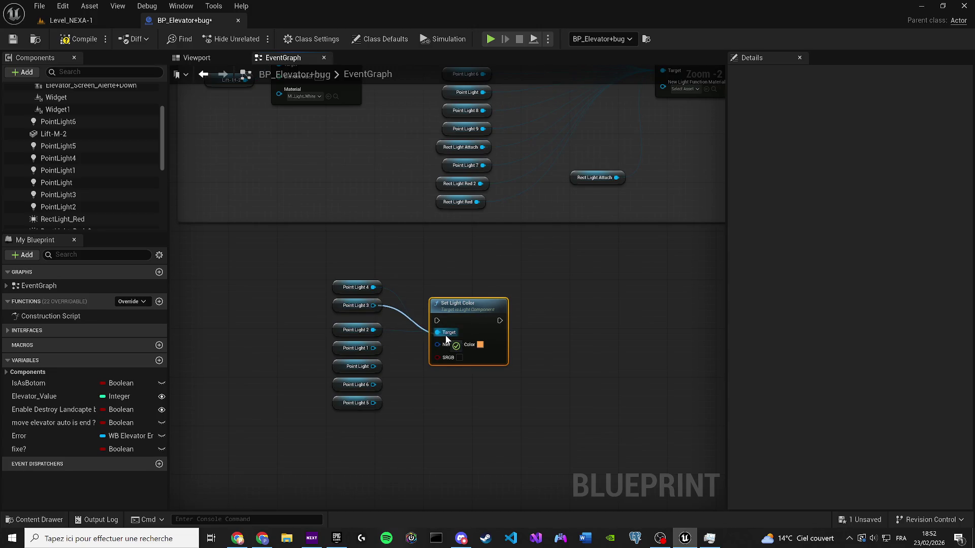
drag(366, 355, 373, 348)
mouse_move(437, 333)
mouse_down()
mouse_move(374, 366)
mouse_move(385, 385)
mouse_move(374, 384)
mouse_up()
mouse_move(374, 403)
mouse_down()
mouse_move(466, 355)
mouse_move(438, 333)
mouse_up()
Set New Light Color to white, copying PointLight4's Light Color value.
click(480, 344)
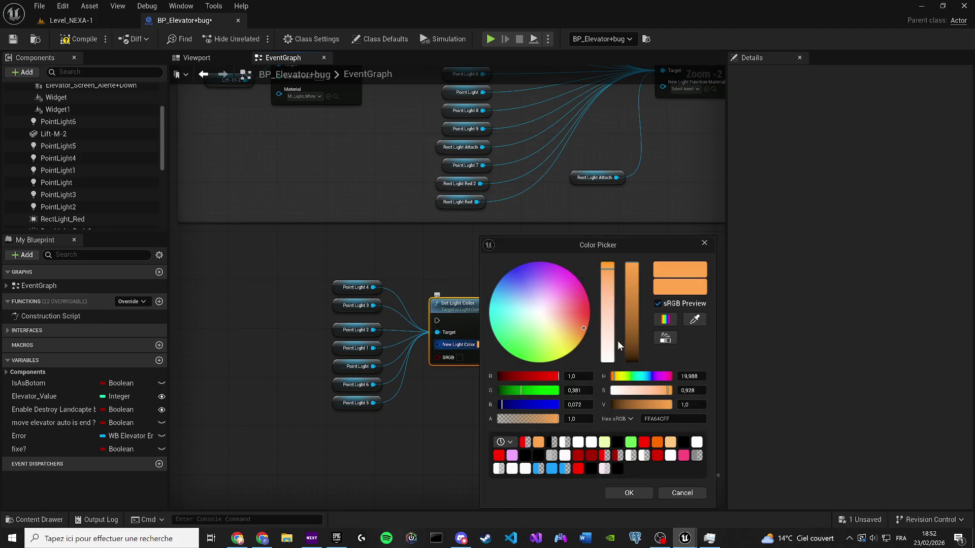
click(612, 362)
click(628, 493)
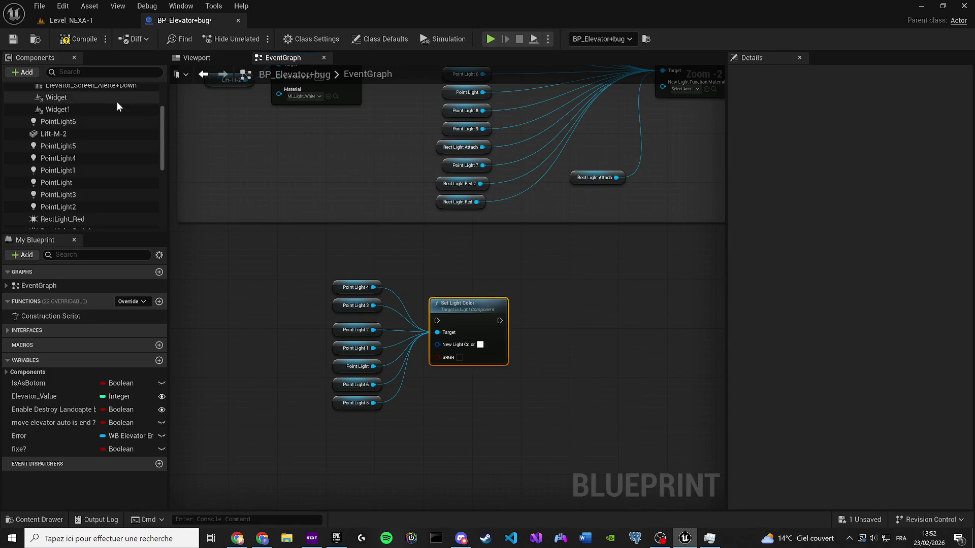
click(197, 58)
click(415, 202)
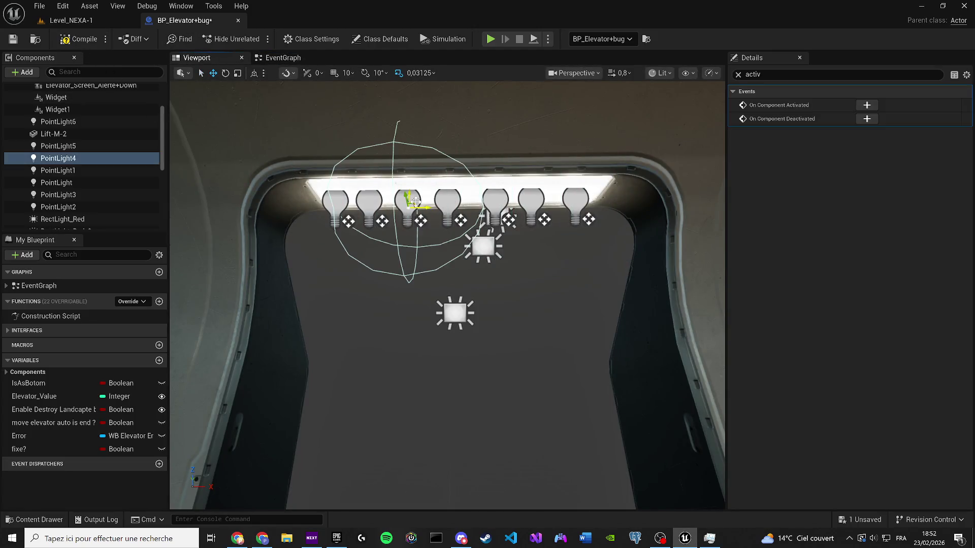
click(739, 74)
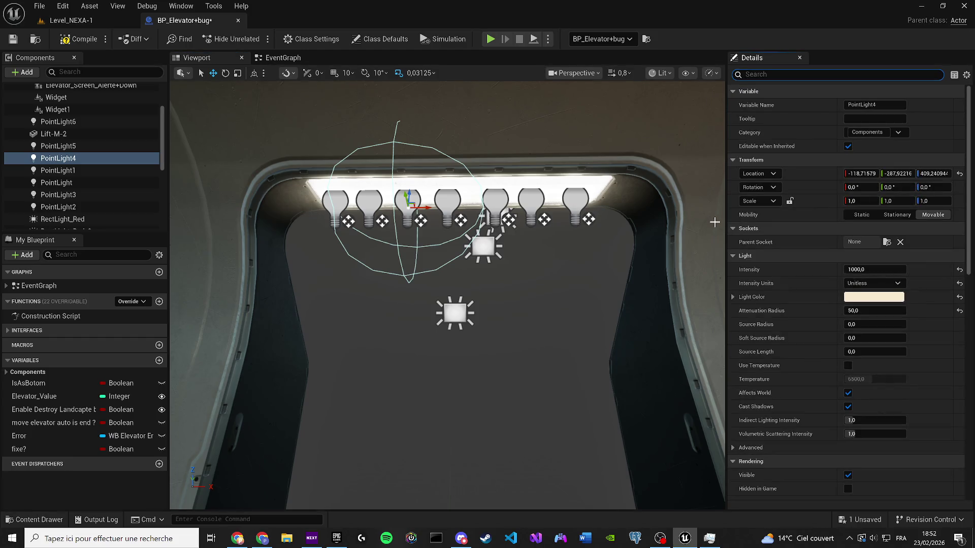
right_click(863, 303)
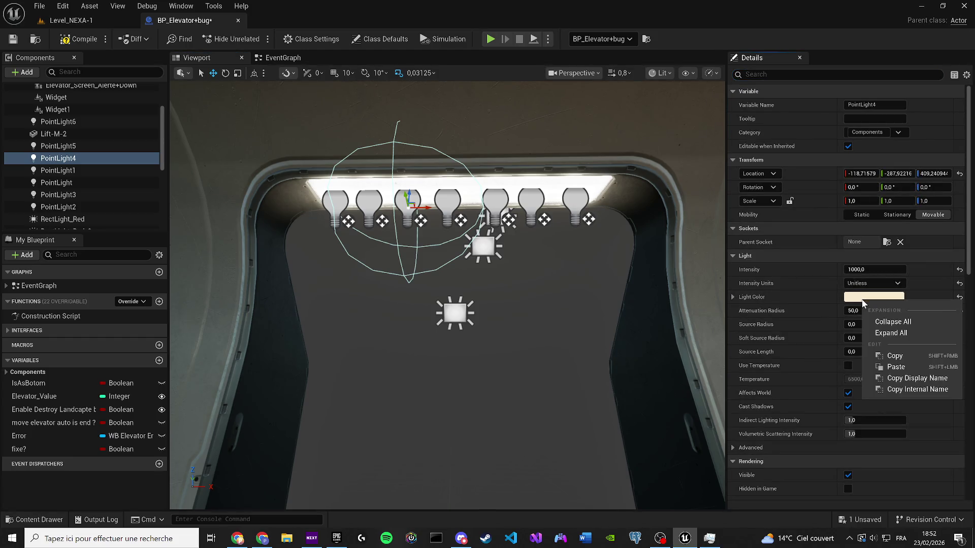
click(876, 357)
click(283, 57)
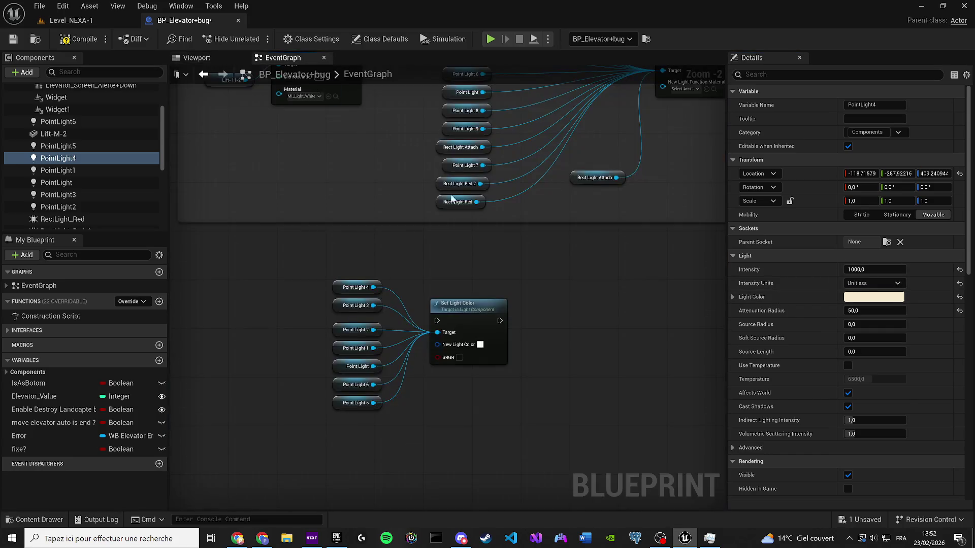
right_click(862, 305)
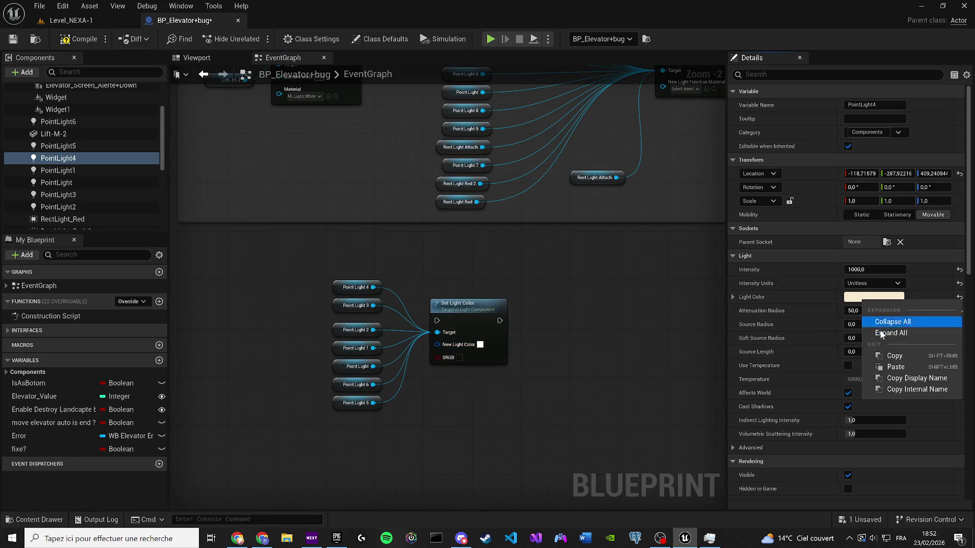
click(894, 369)
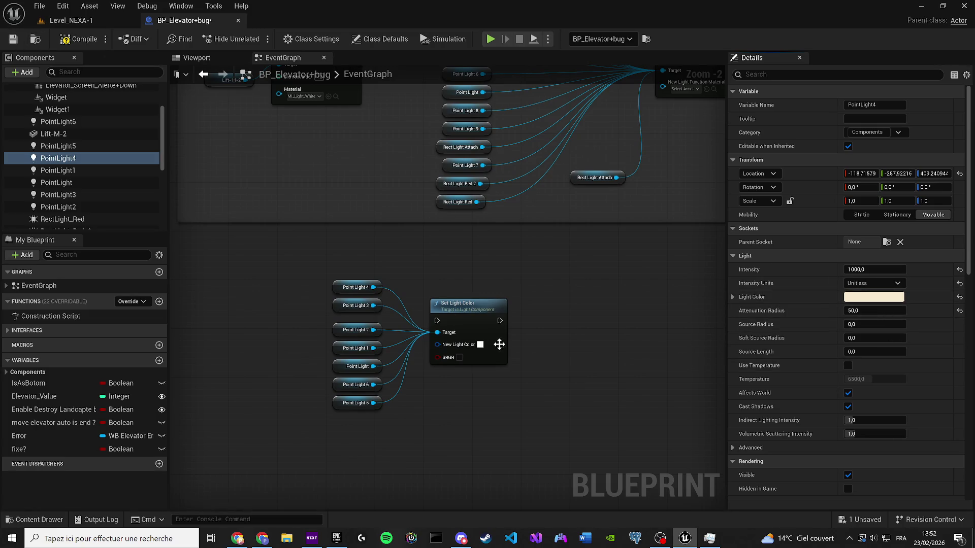
scroll(499, 345, down, 3)
scroll(622, 231, up, 2)
Chain Set Light Color after Set Light Function Material.
mouse_move(614, 185)
mouse_down()
mouse_move(348, 436)
mouse_move(342, 421)
mouse_up()
mouse_move(414, 504)
mouse_down()
mouse_move(268, 395)
mouse_move(698, 195)
mouse_move(691, 161)
mouse_move(495, 183)
mouse_move(725, 234)
mouse_move(450, 229)
mouse_up()
scroll(691, 161, down, 2)
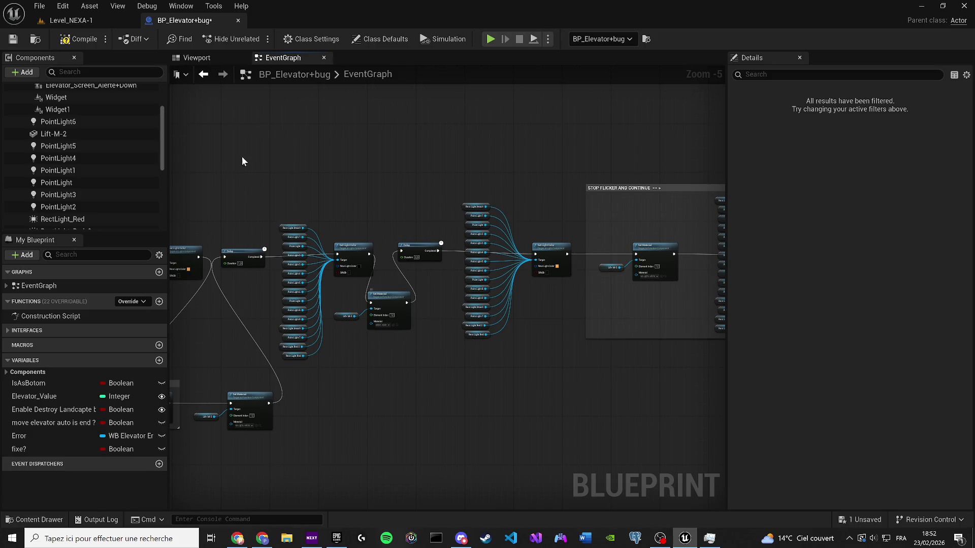
Save and compile the elevator blueprint.
click(15, 42)
click(197, 57)
drag(369, 233, 369, 233)
scroll(59, 170, down, 2)
scroll(58, 169, down, 5)
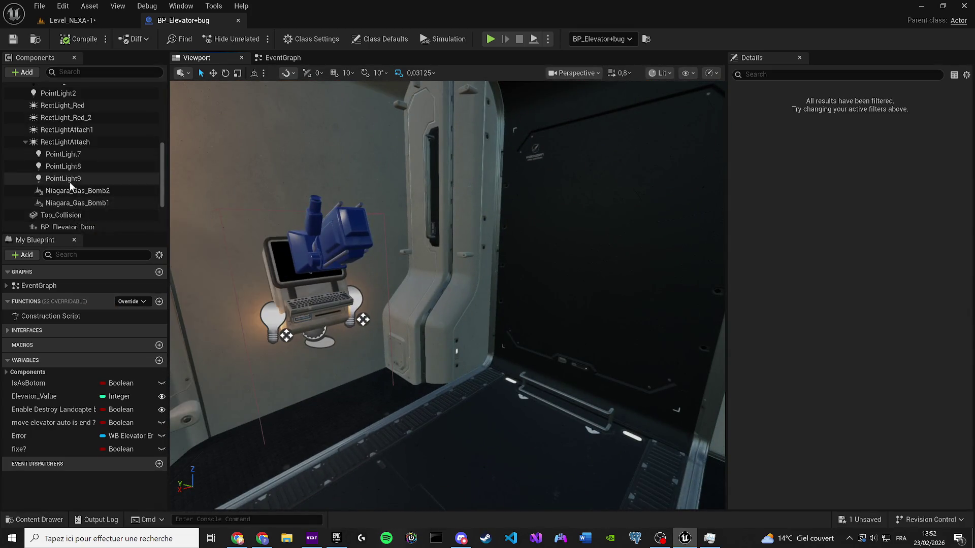
Delete the Niagara_Gas_Bomb1 and Niagara_Gas_Bomb2 components, recompile, and jump to the compile error.
click(74, 203)
ctrl+click(76, 191)
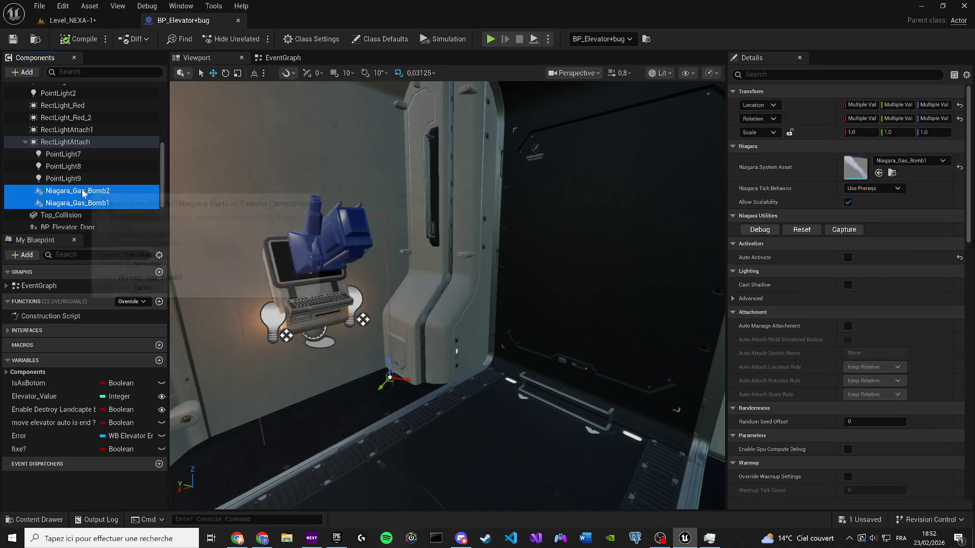
key(Delete)
click(87, 41)
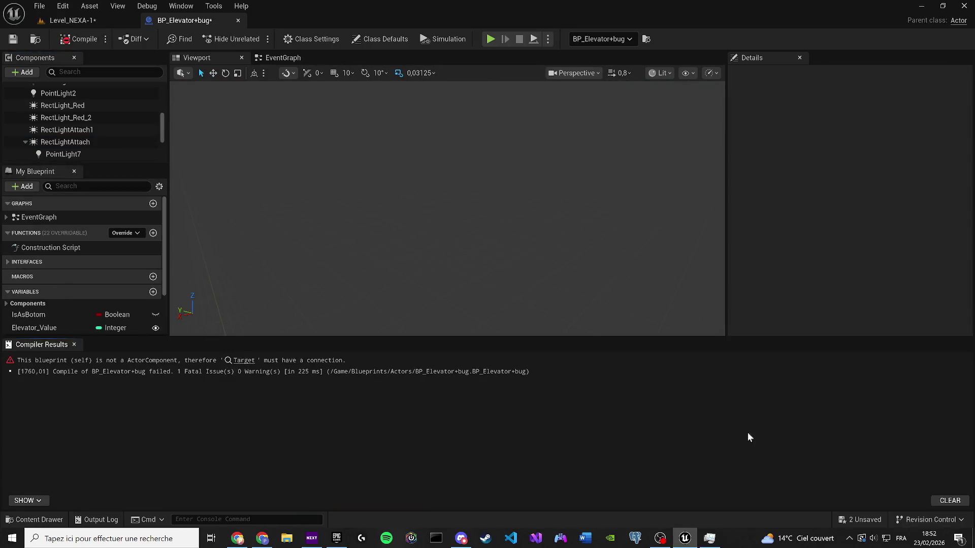
click(392, 372)
click(240, 362)
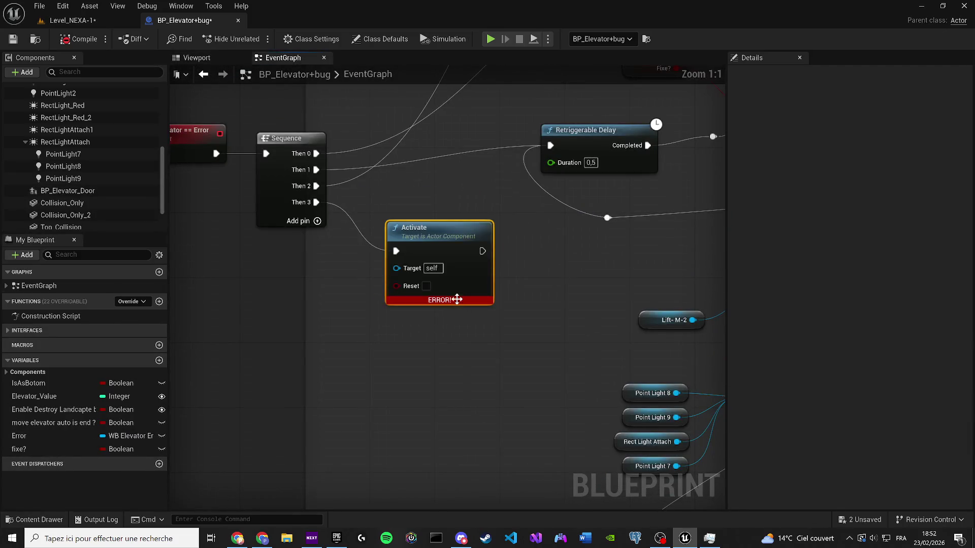
Zoom out and pan across the full event graph overview.
scroll(457, 298, down, 9)
mouse_move(425, 346)
mouse_down()
mouse_move(403, 279)
mouse_move(348, 239)
mouse_move(318, 184)
mouse_move(278, 190)
mouse_move(313, 211)
mouse_move(207, 227)
mouse_up()
scroll(317, 185, up, 1)
Save the elevator blueprint and the Level_NEXA-1 map.
click(14, 39)
click(63, 21)
click(16, 43)
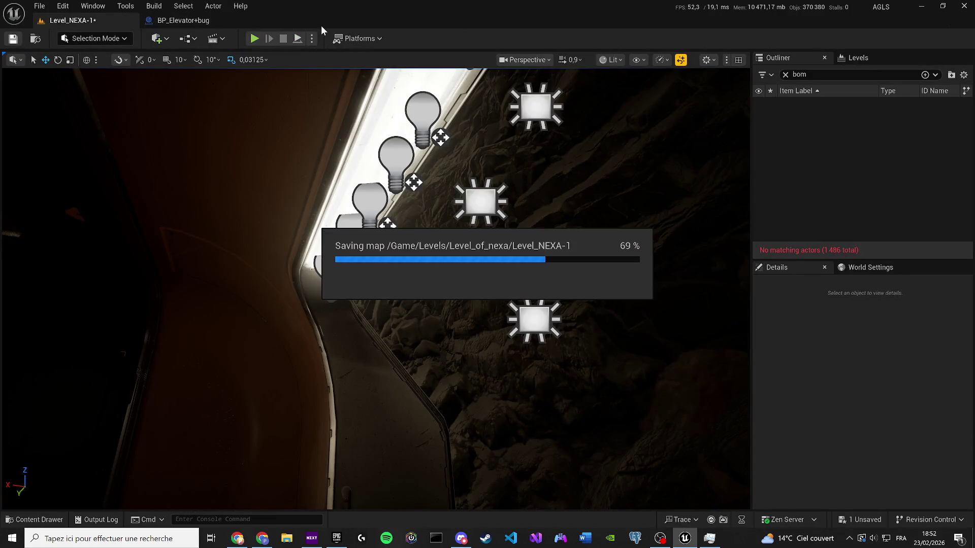
Face the door and character, then briefly play-test the level, walking forward.
click(604, 60)
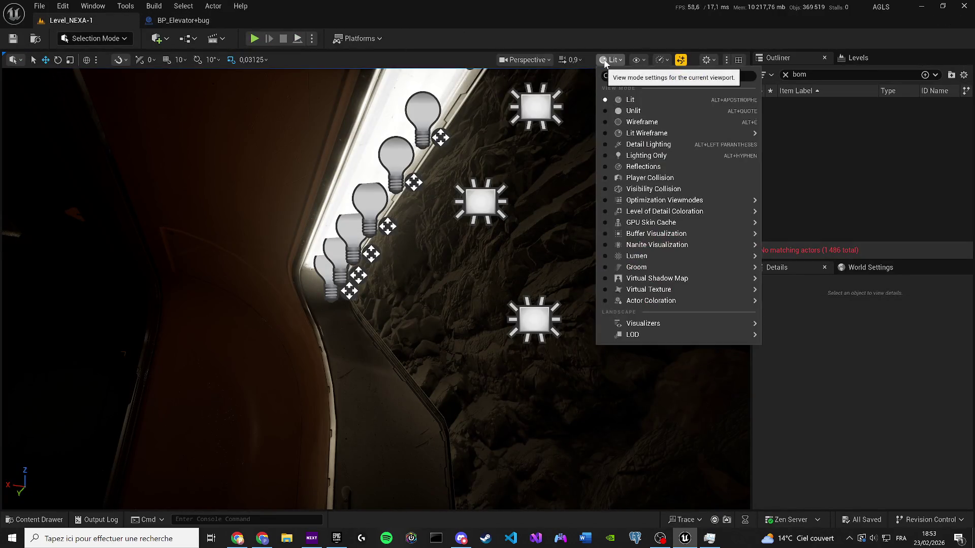
click(644, 60)
click(663, 62)
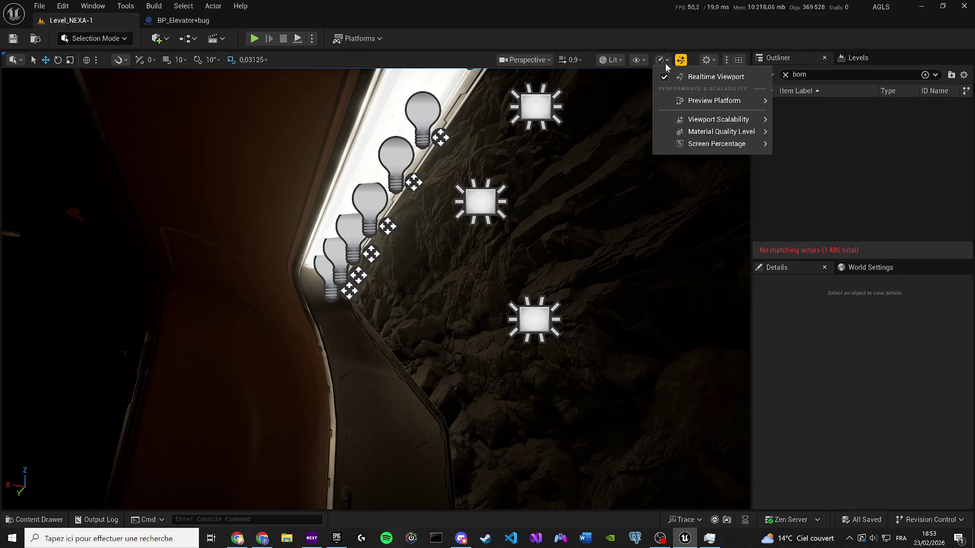
mouse_move(718, 119)
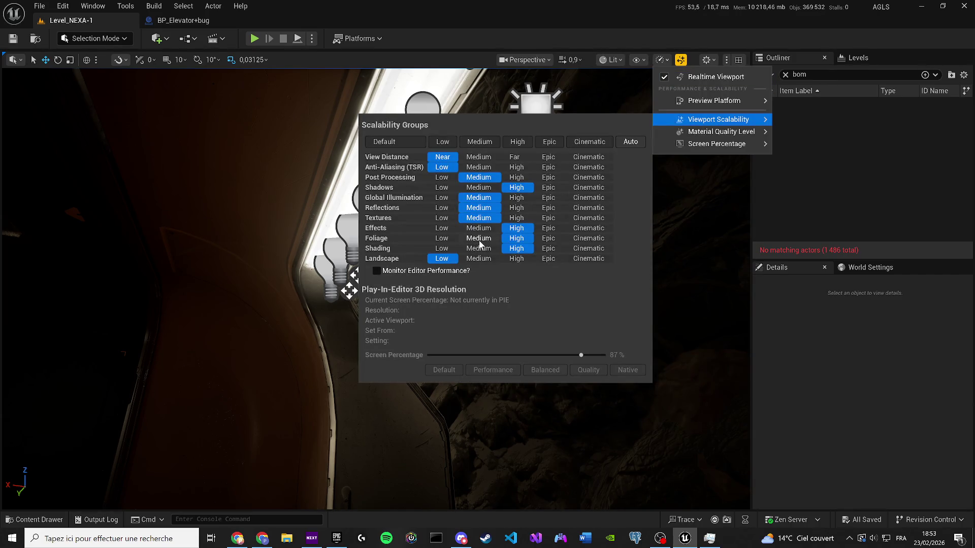
drag(306, 151, 305, 151)
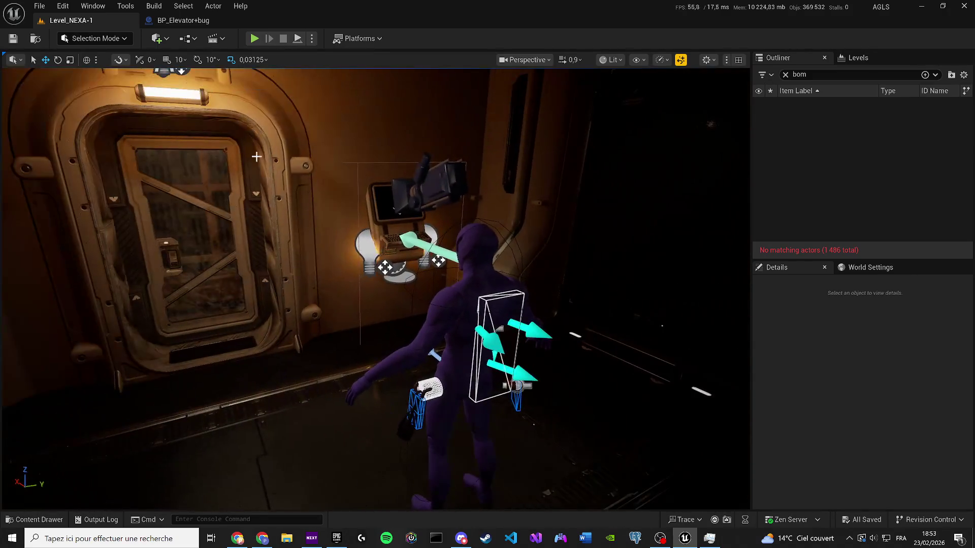
key(alt+p)
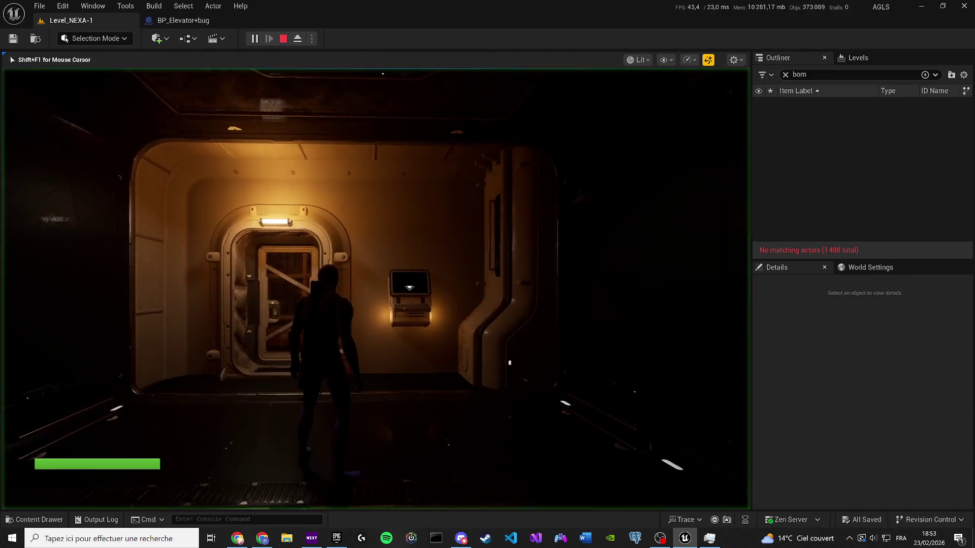
key(w)
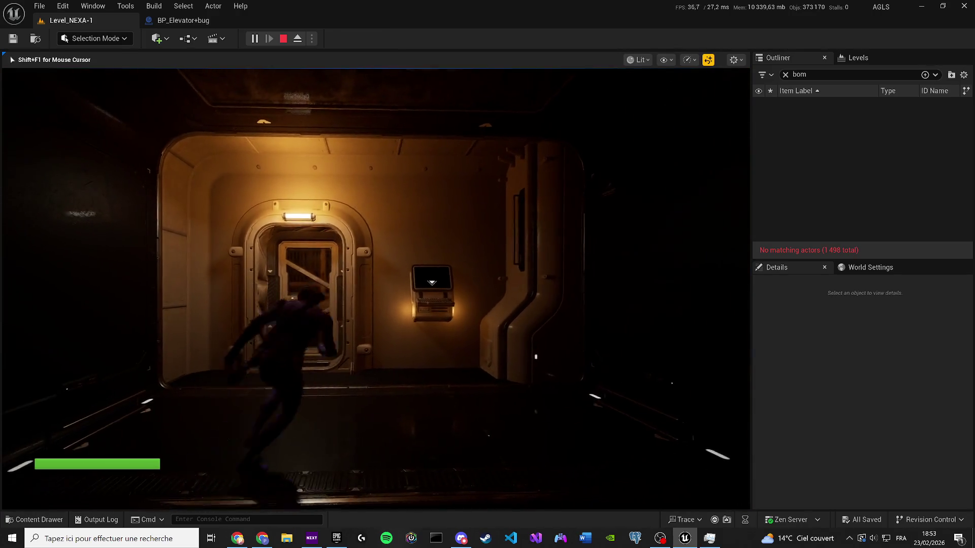
key(Escape)
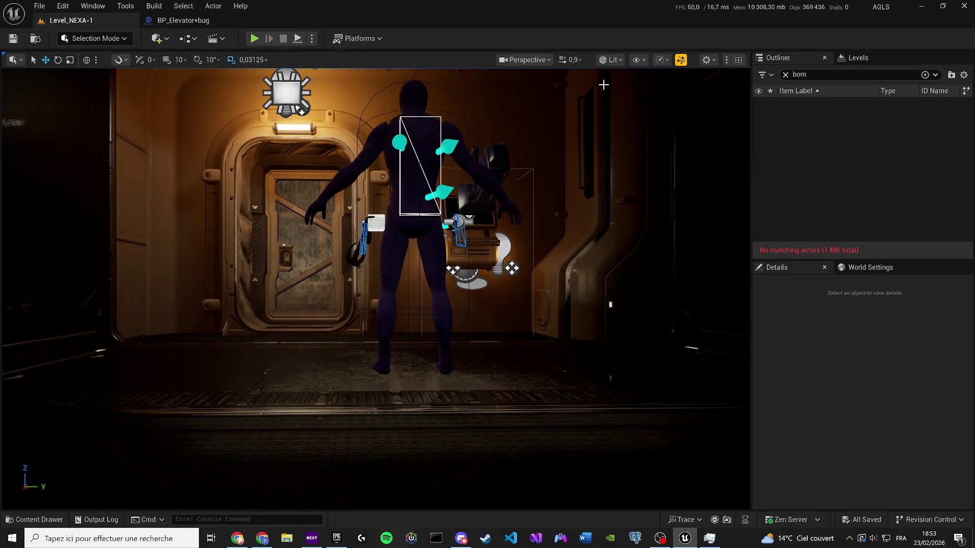
Set viewport scalability Shading and Global Illumination quality to Low.
click(644, 60)
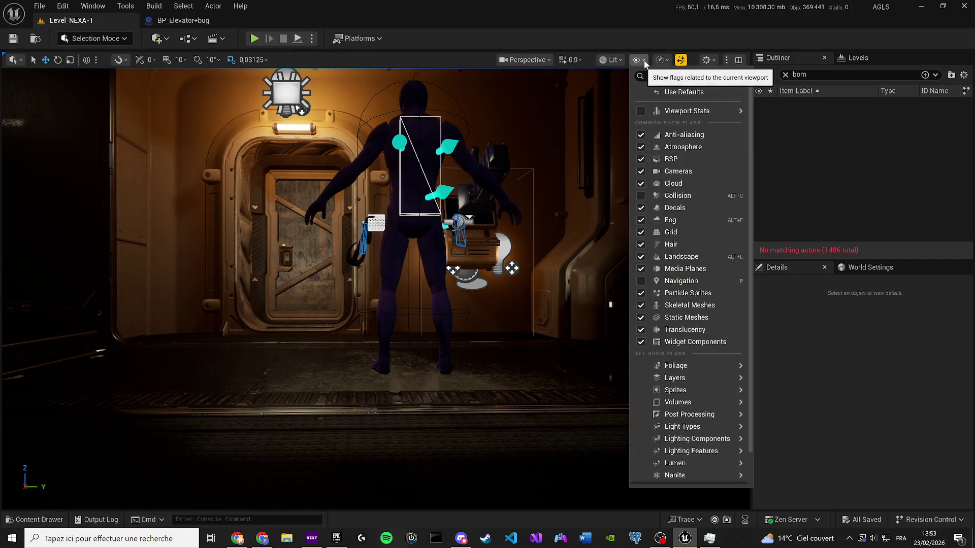
click(662, 60)
mouse_move(697, 120)
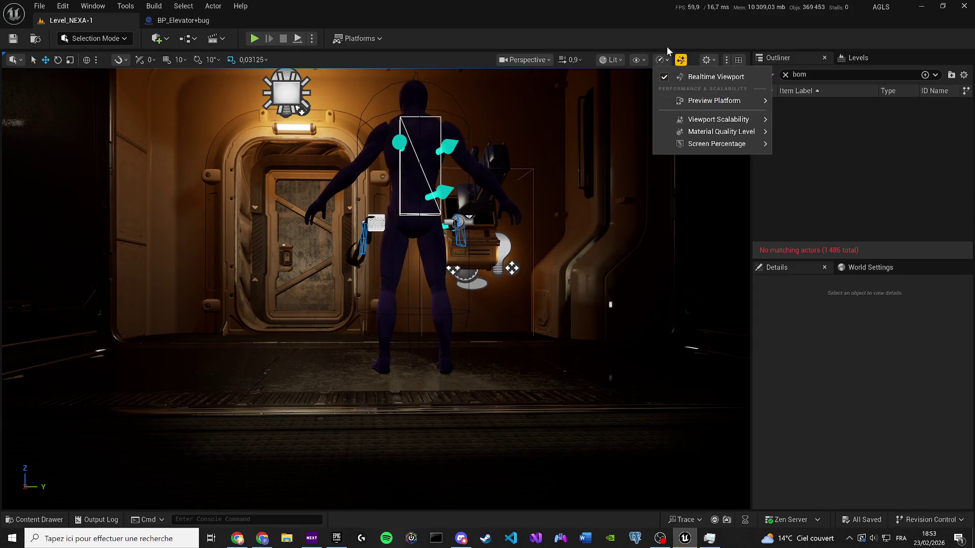
mouse_move(721, 132)
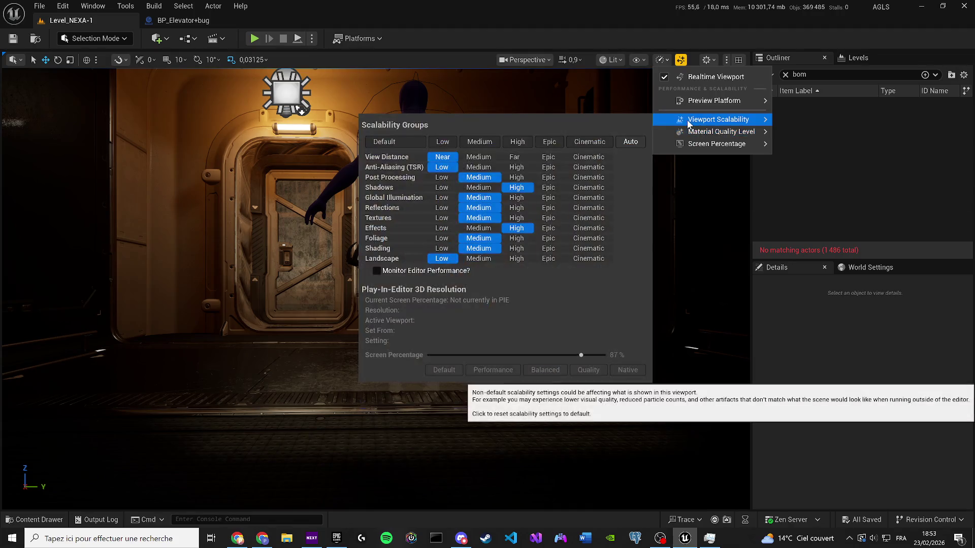
click(450, 249)
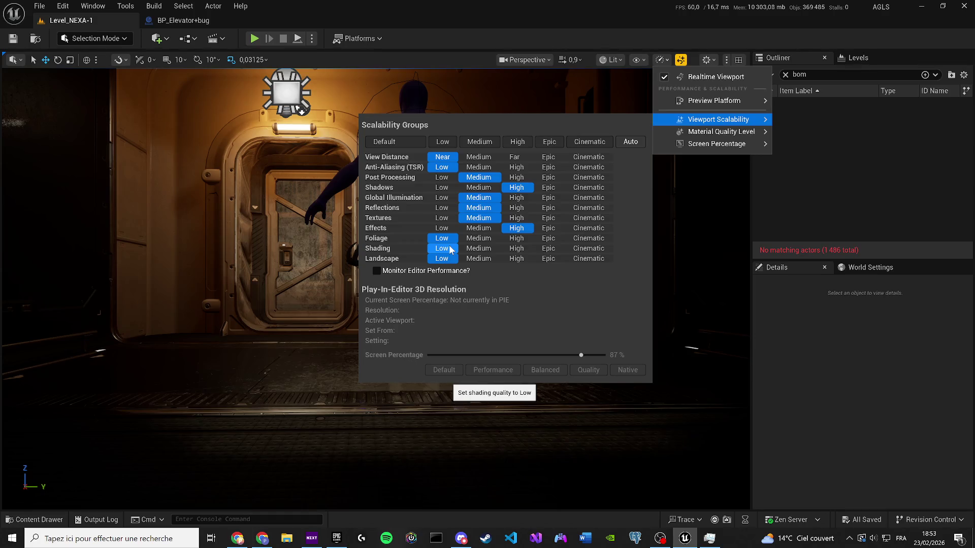
click(450, 199)
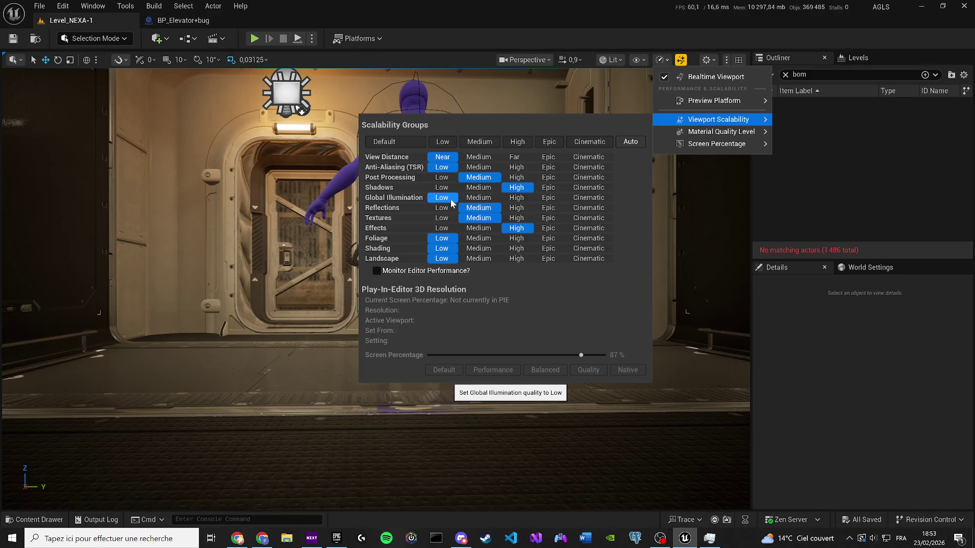
Run a short play test near the door wall and reframe the door, character and computer.
drag(285, 76, 285, 76)
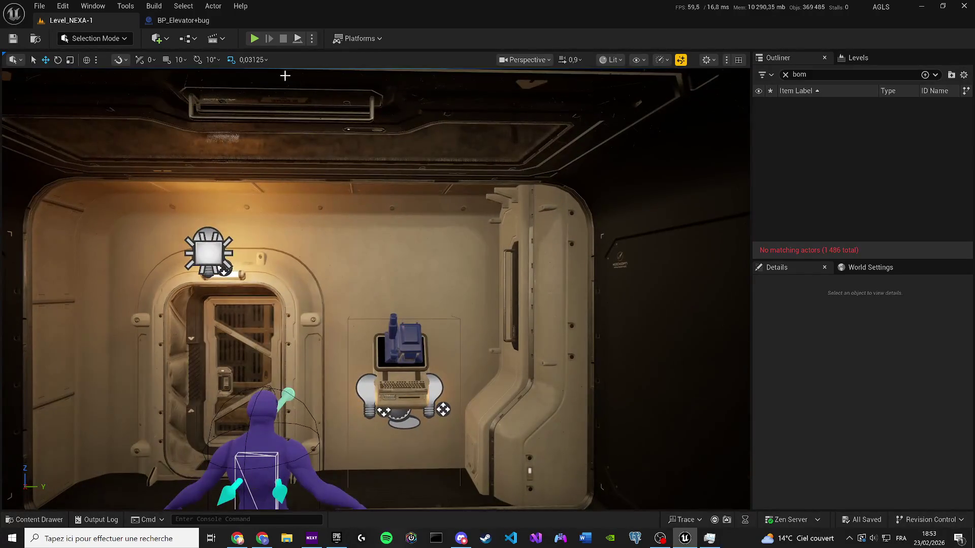
click(254, 39)
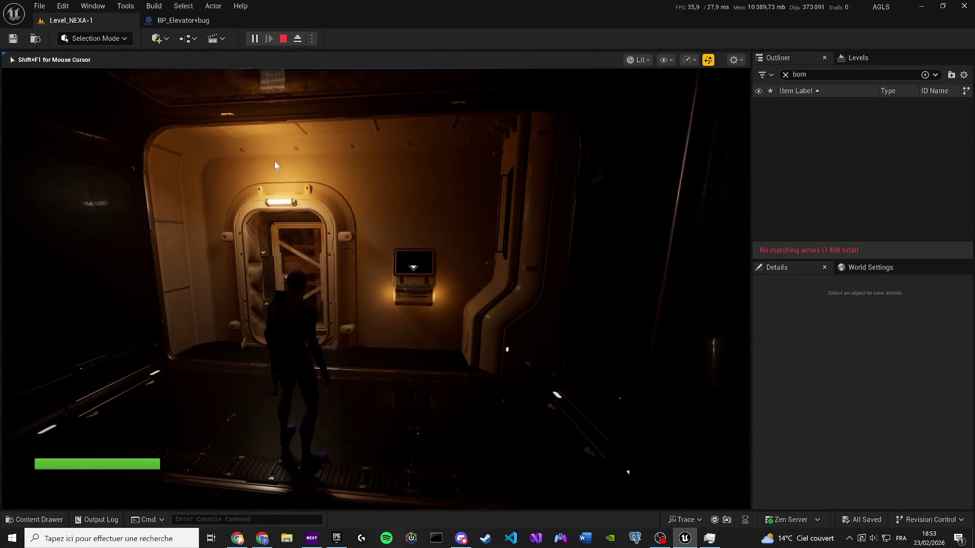
key(Escape)
drag(277, 136, 304, 183)
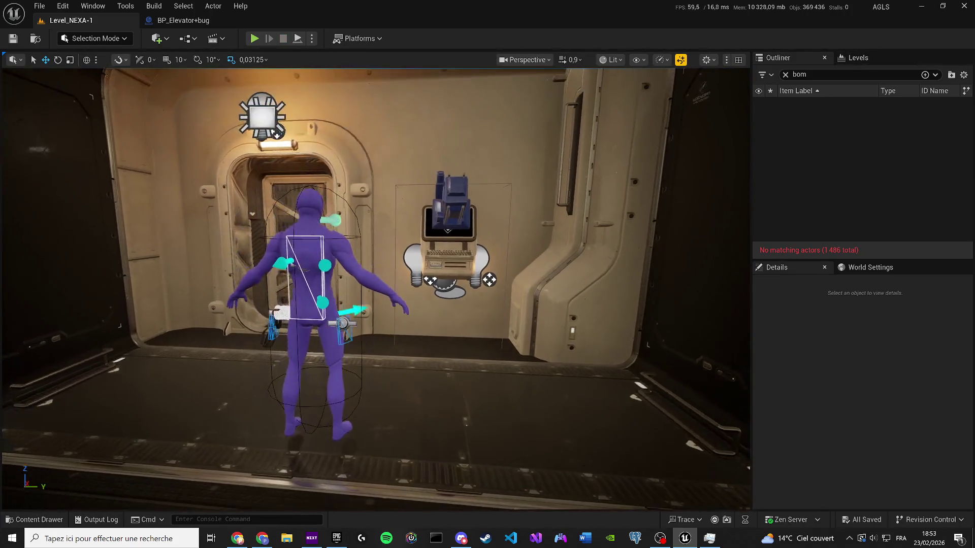
Filter the Outliner with 'dire' to show the DirectionalLight, then bring up the Epic Games Launcher.
text(dire)
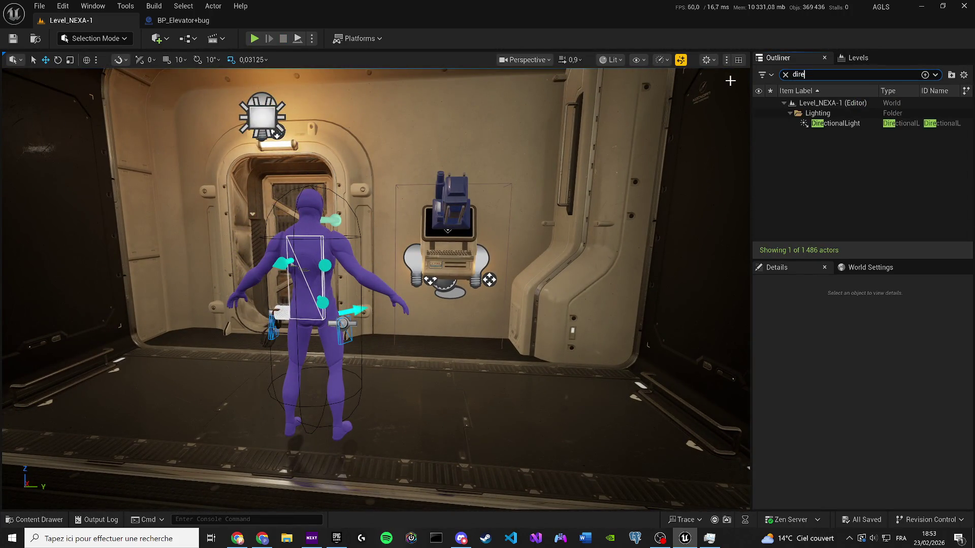
mouse_move(477, 203)
mouse_down()
mouse_move(447, 206)
mouse_move(508, 206)
mouse_up()
click(966, 537)
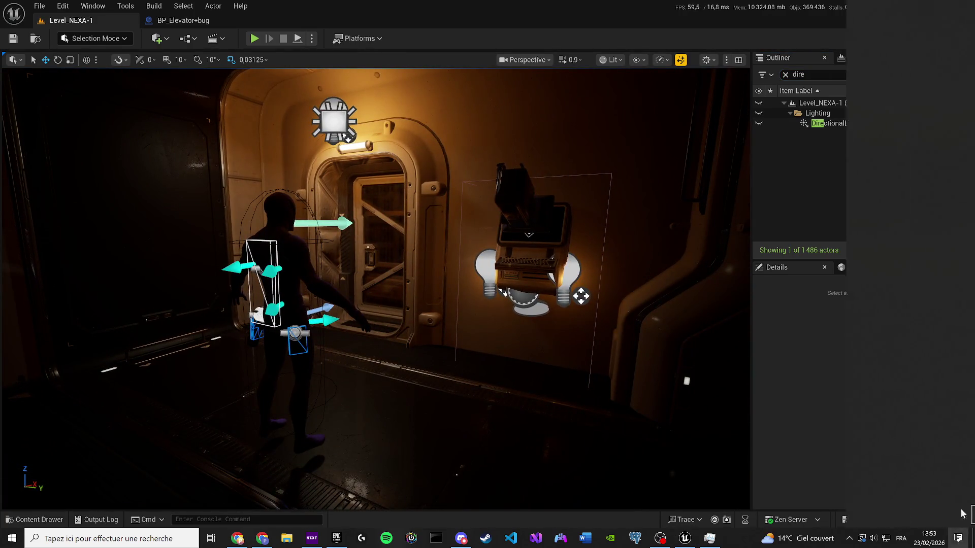
click(447, 296)
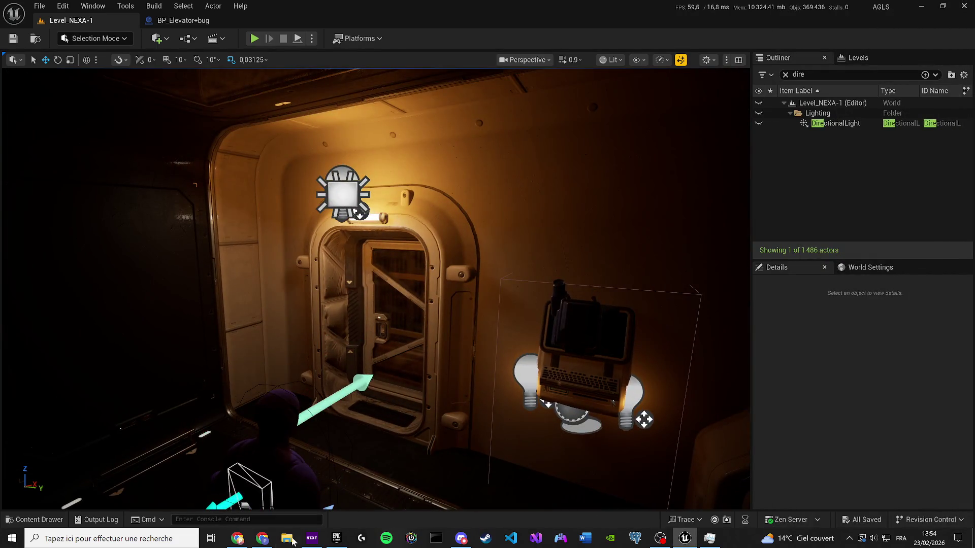
click(337, 538)
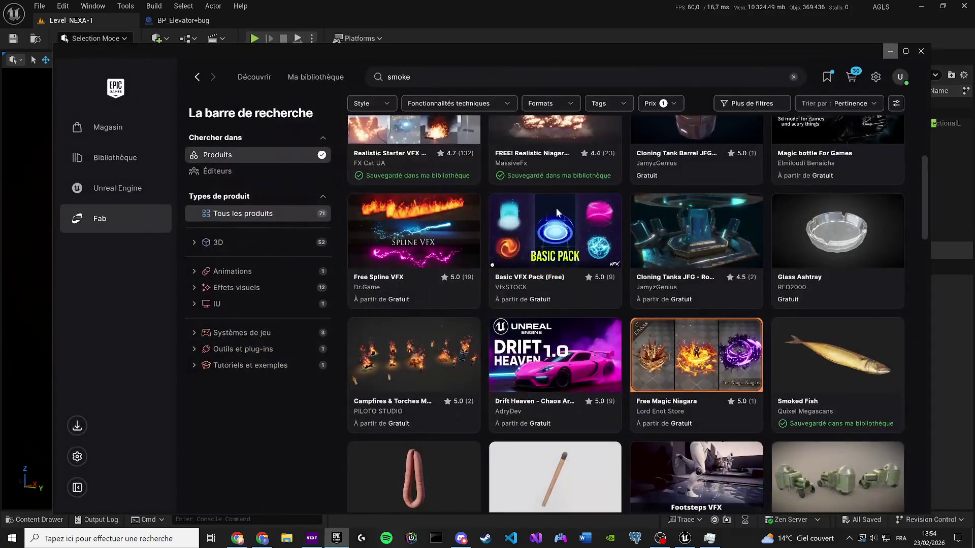
Close the Epic Games Launcher to get back to the Level_NEXA-1 editor.
click(921, 52)
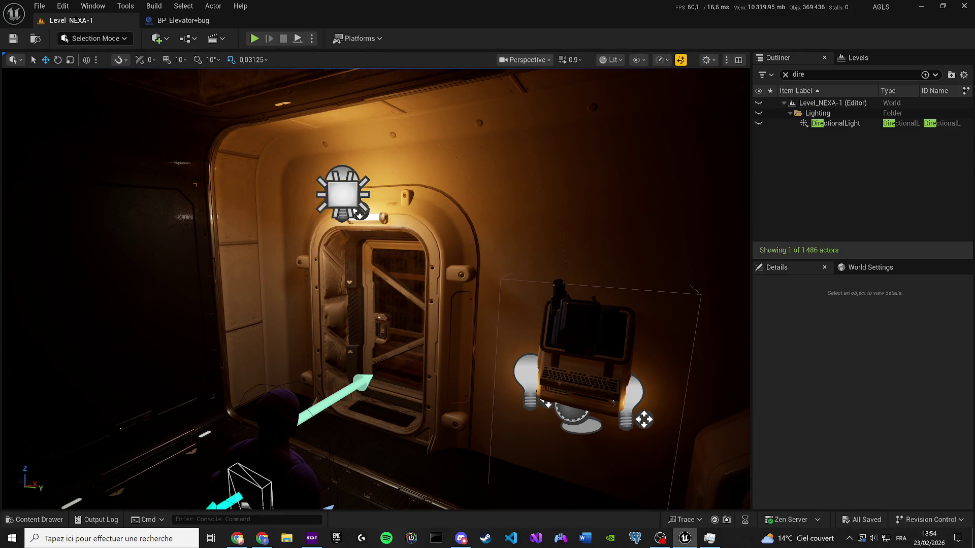
click(253, 38)
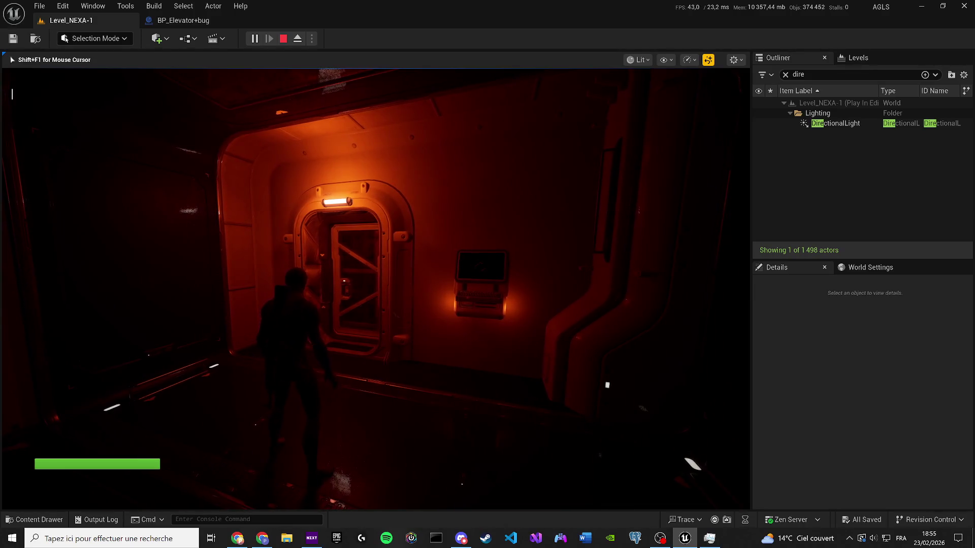
key(Escape)
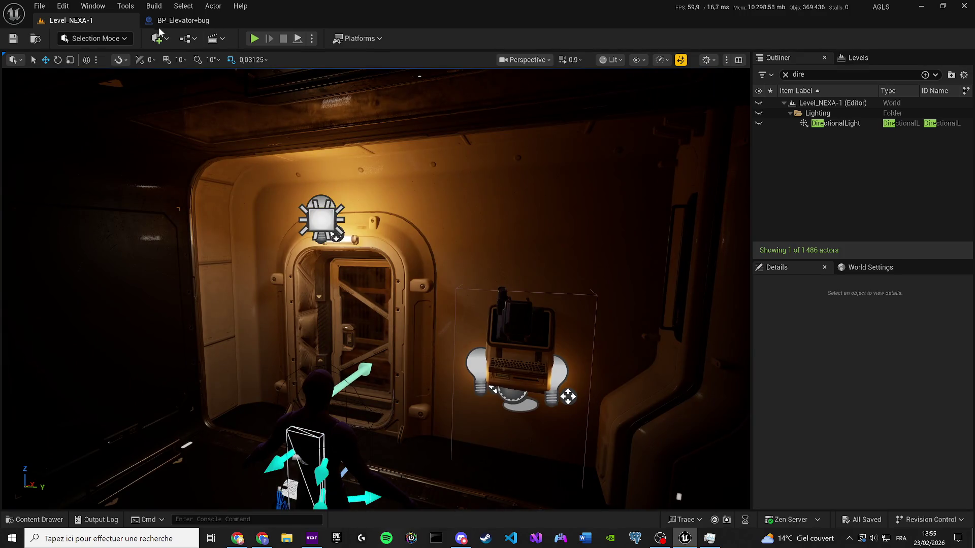
Open BP_Elevator+bug's viewport and turn the preview toward the elevator door.
click(175, 20)
click(198, 59)
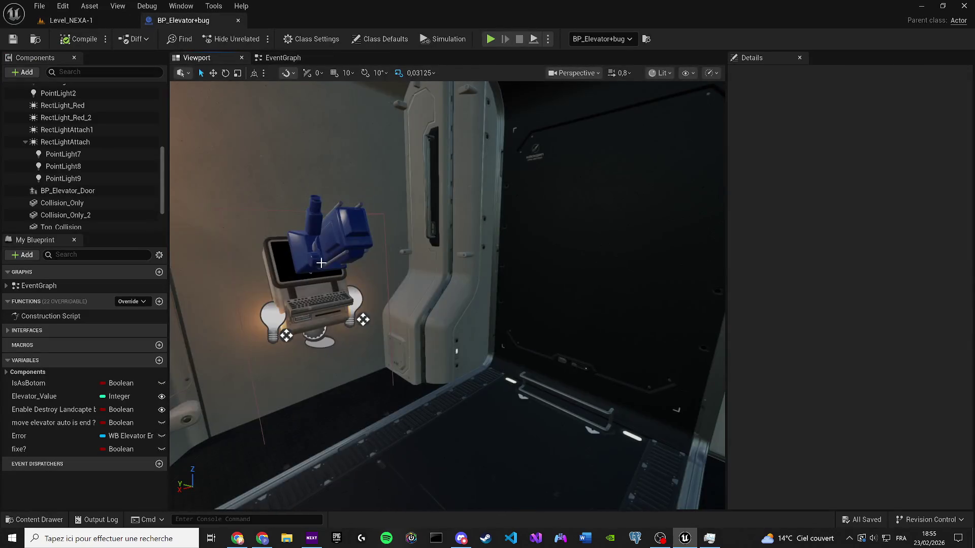
drag(446, 294, 407, 278)
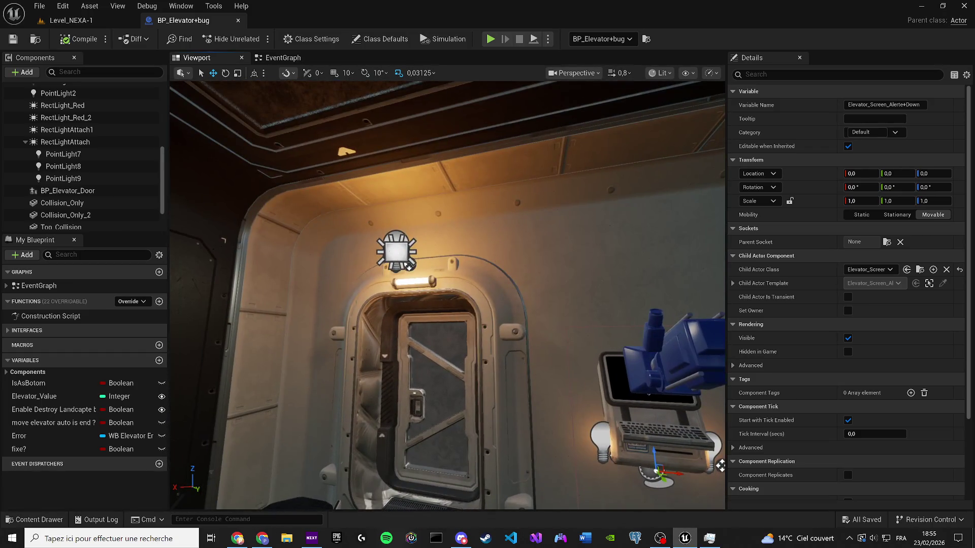
double_click(59, 141)
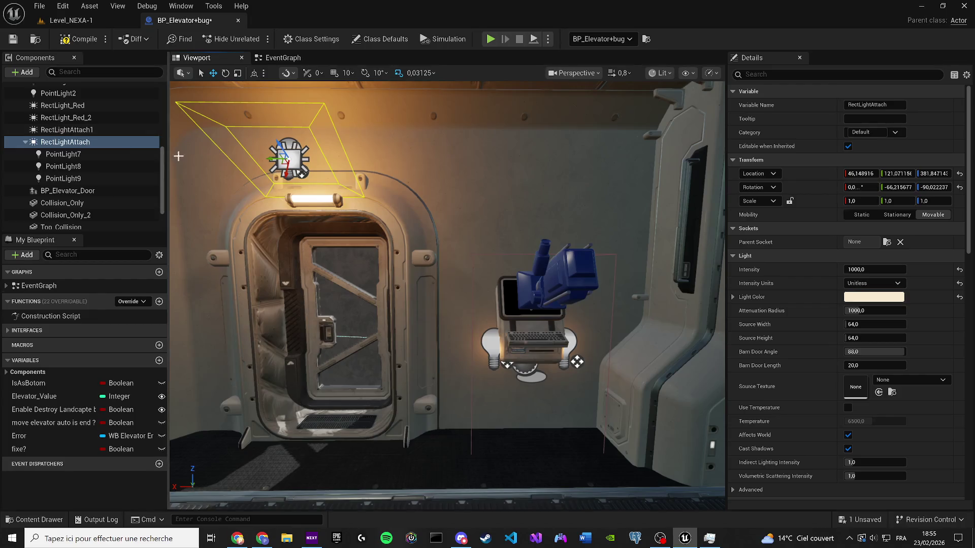
click(431, 218)
mouse_move(474, 245)
mouse_down()
mouse_move(442, 253)
mouse_move(436, 238)
mouse_move(426, 244)
mouse_up()
scroll(867, 316, down, 5)
scroll(913, 391, down, 3)
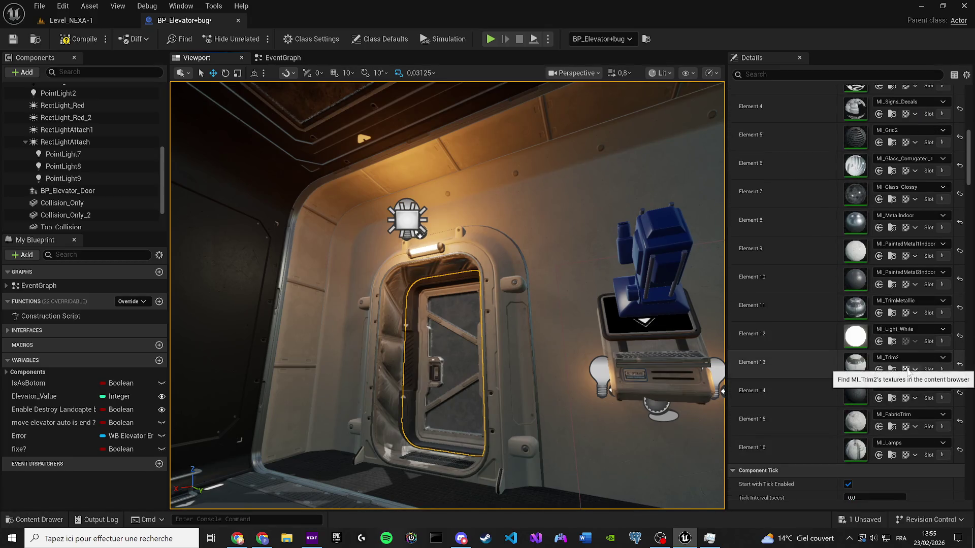
mouse_move(716, 398)
mouse_down()
mouse_move(478, 304)
mouse_move(422, 308)
mouse_up()
Select PointLight8 and copy its orange Light Color value.
click(414, 312)
scroll(818, 124, up, 5)
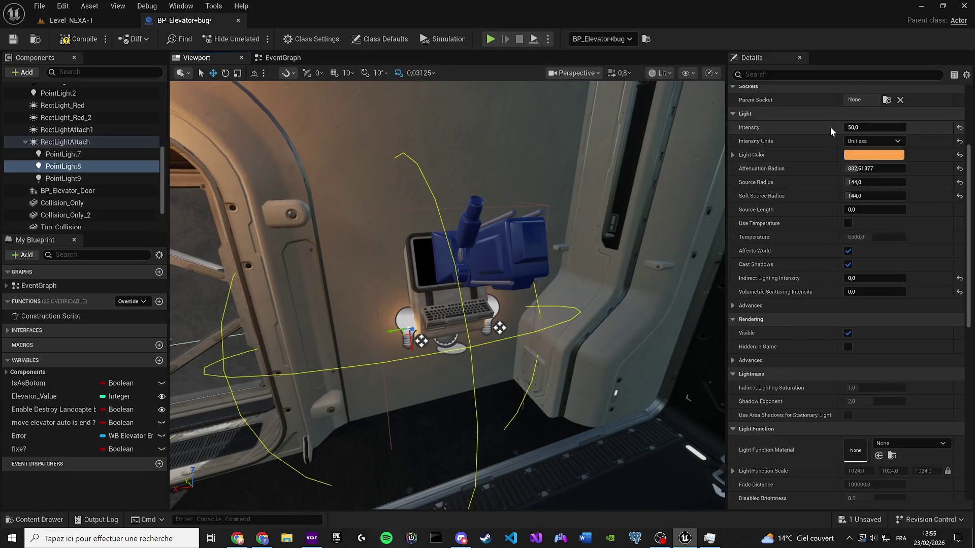
right_click(857, 159)
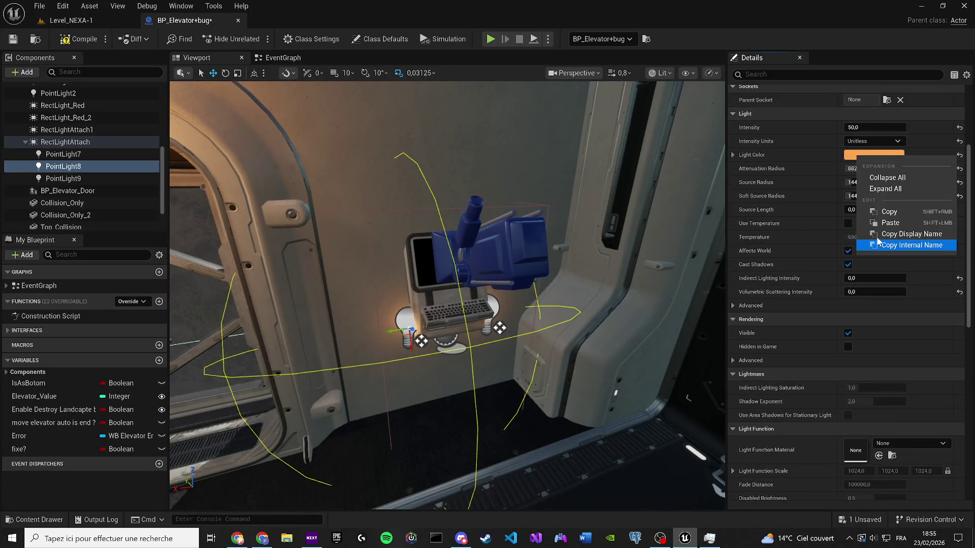
click(884, 210)
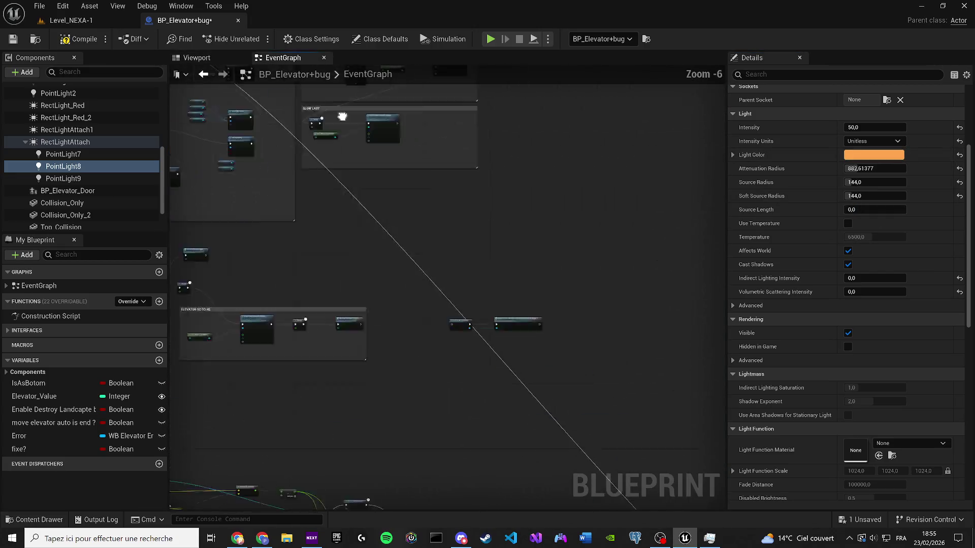
Pan the event graph to Set Light Color and bring up its New Light Color pin options.
scroll(504, 247, up, 1)
drag(504, 248, 374, 265)
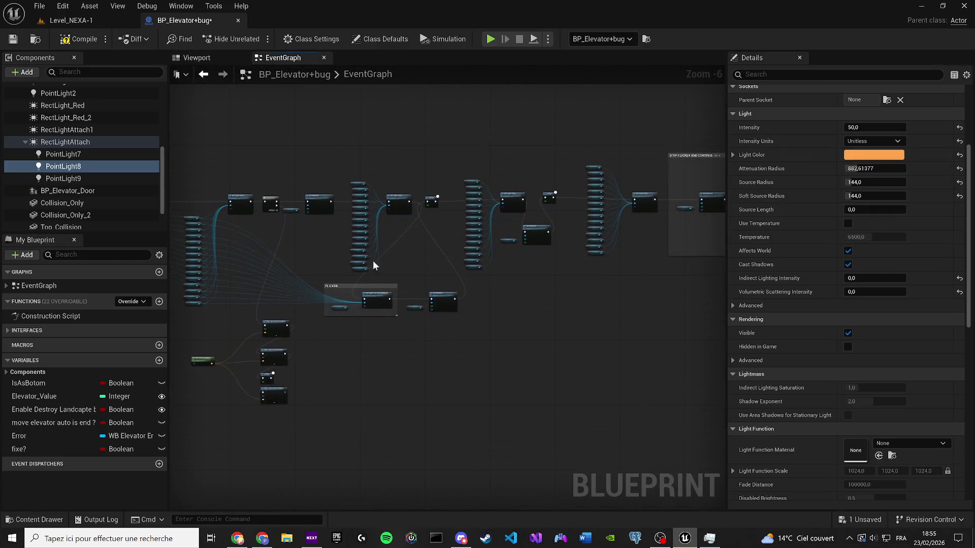
scroll(527, 221, up, 2)
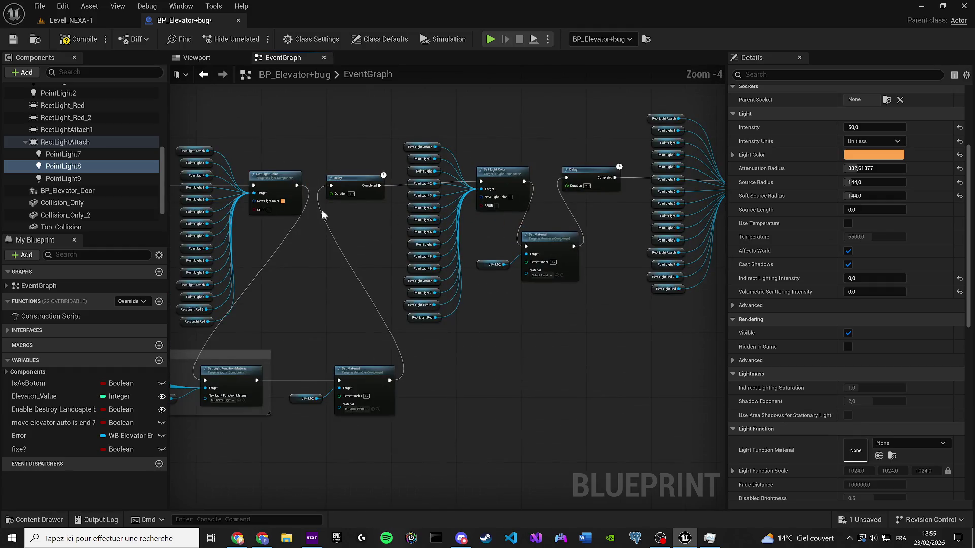
scroll(323, 215, up, 4)
right_click(359, 257)
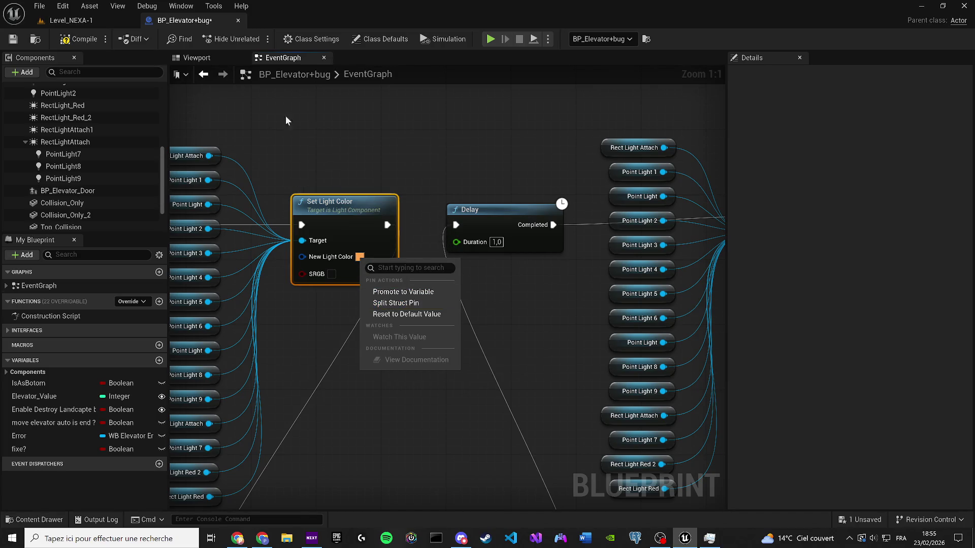
Locate and briefly open the elevator screen child actor's blueprint, then close it.
click(197, 57)
click(196, 57)
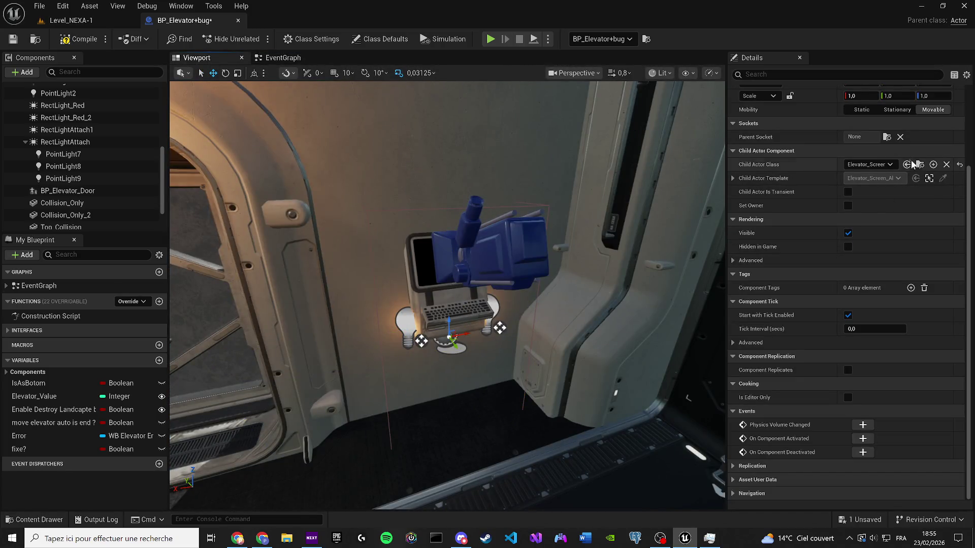
click(920, 164)
double_click(306, 373)
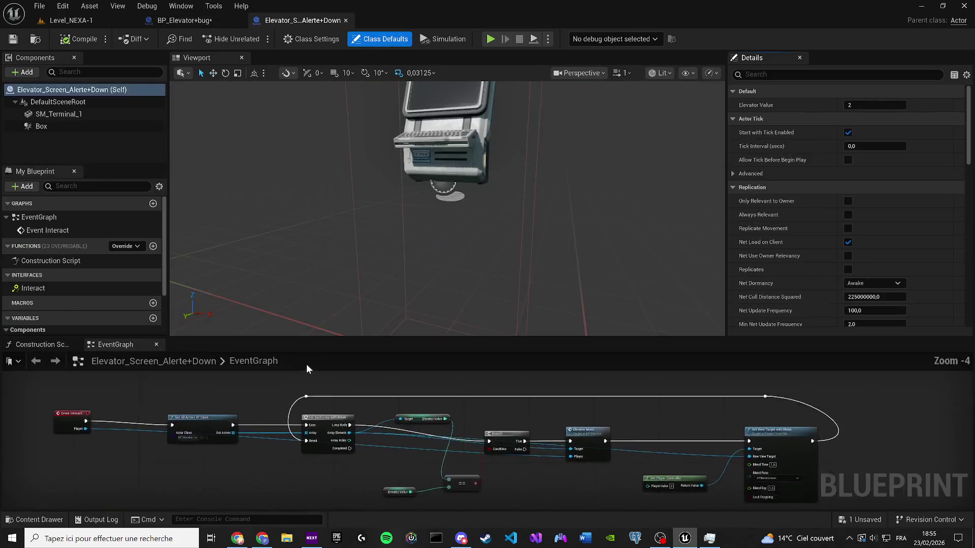
click(346, 20)
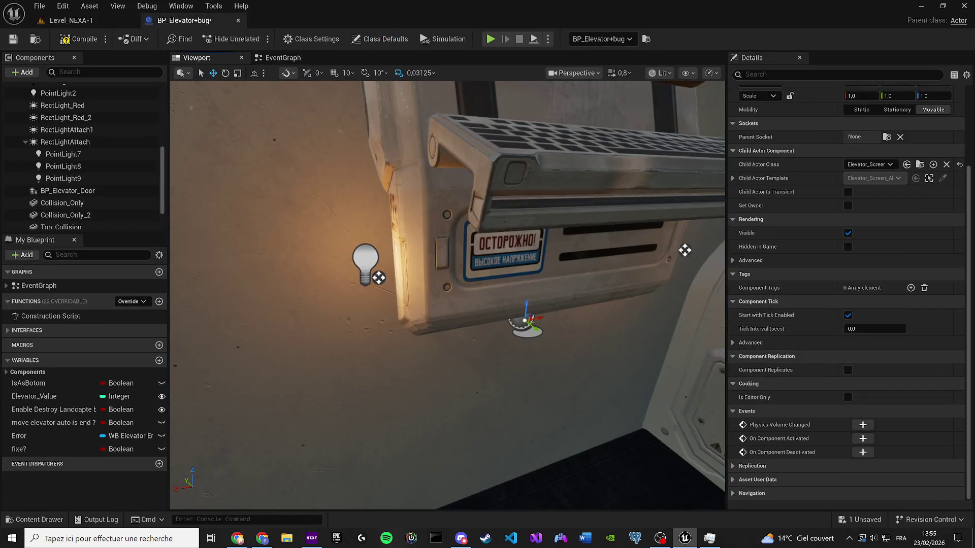
Select PointLight8 and PointLight9 and drop their getter nodes into the event graph.
click(367, 263)
key(f)
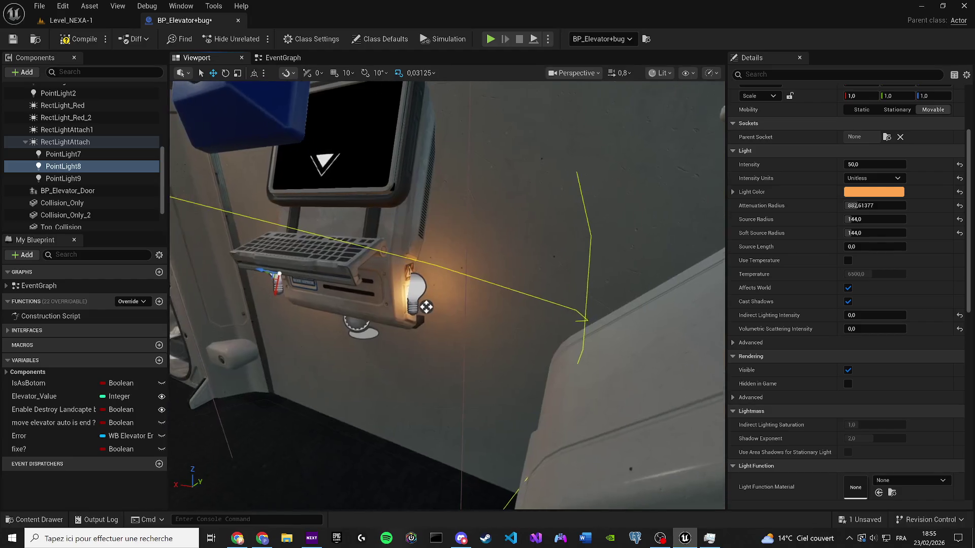
click(430, 306)
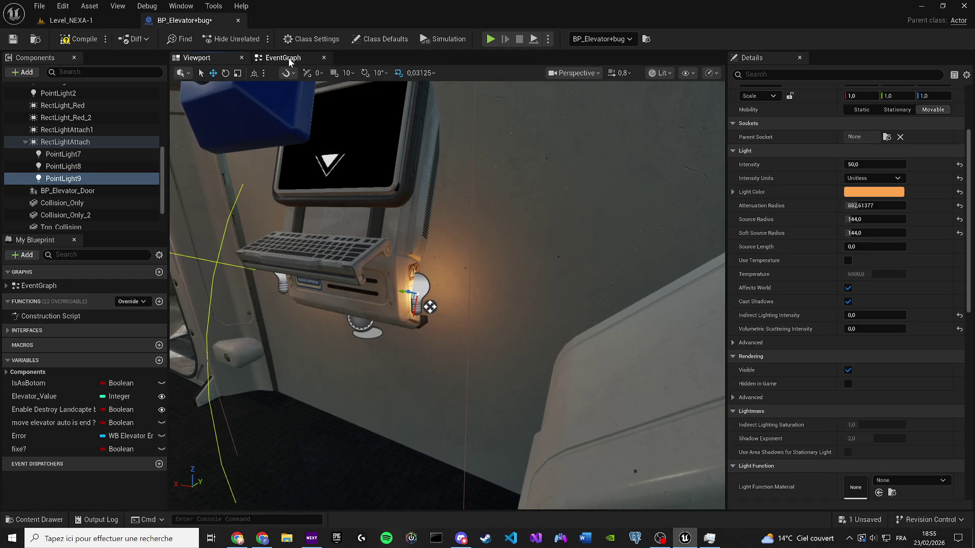
click(289, 61)
scroll(490, 226, down, 2)
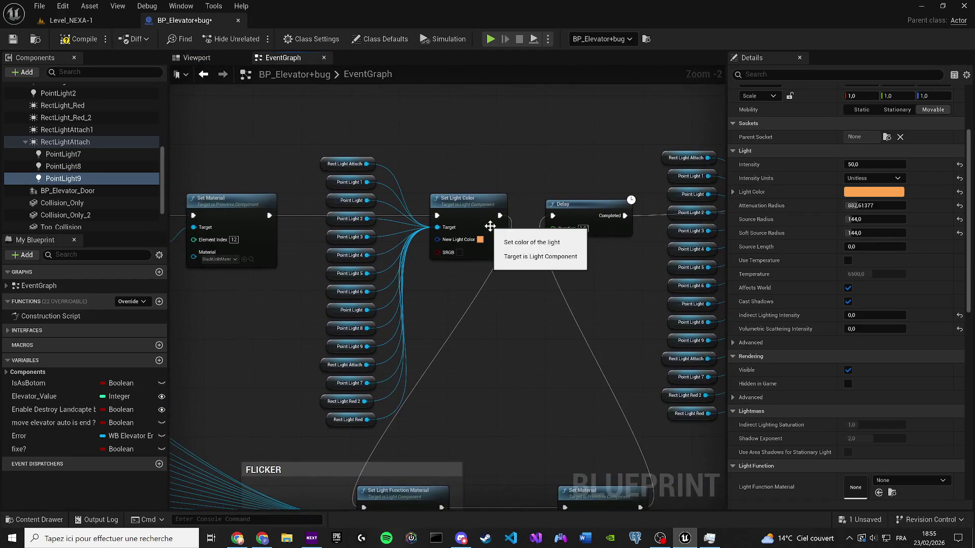
click(201, 62)
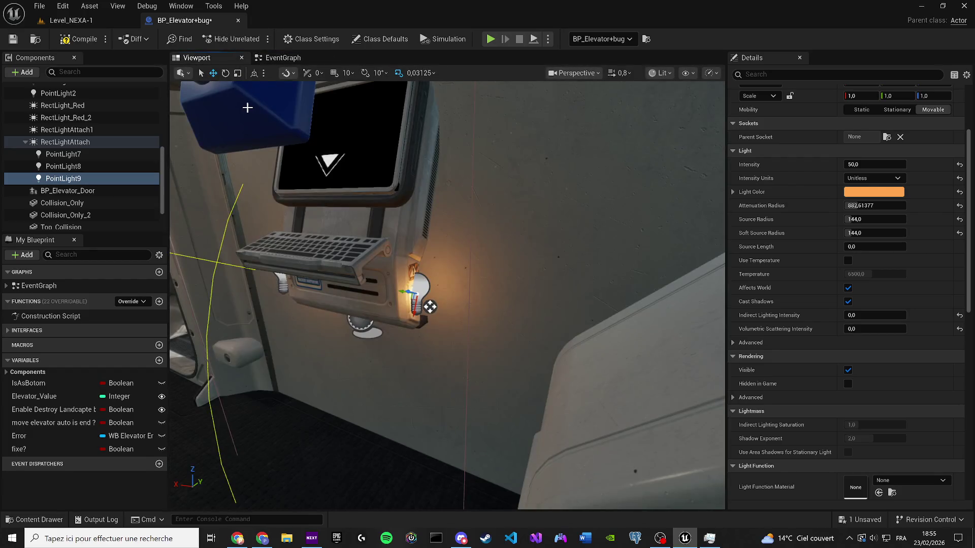
drag(551, 275, 449, 271)
ctrl+click(479, 278)
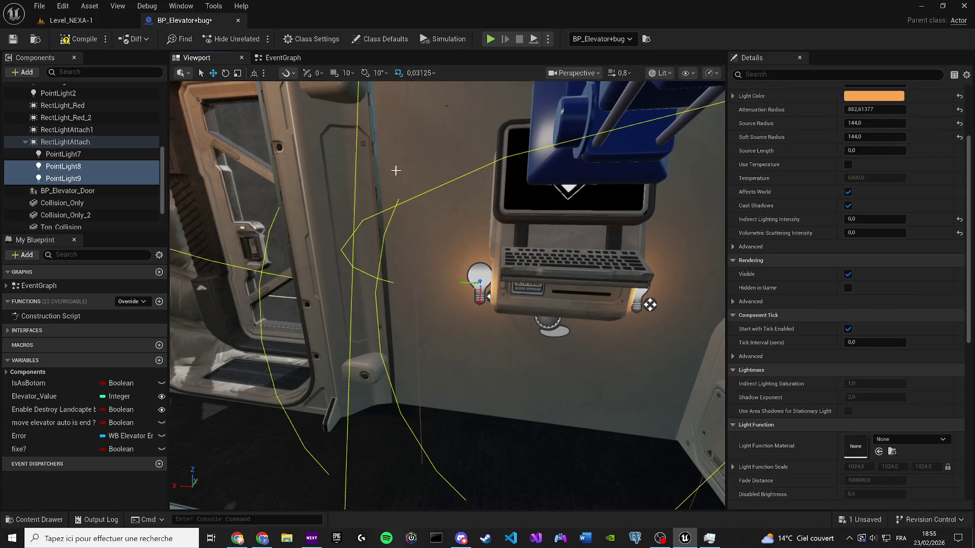
click(285, 62)
drag(136, 172, 407, 121)
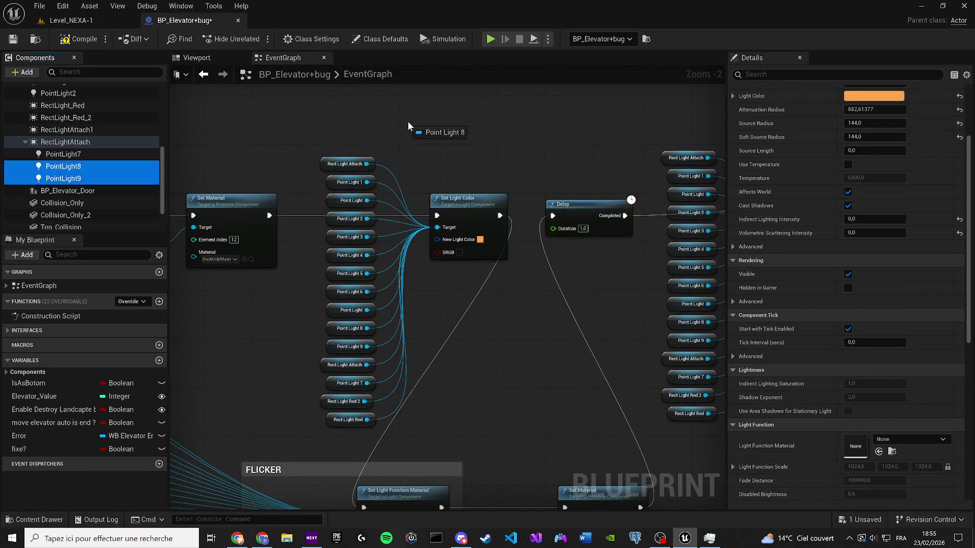
Add a Set Intensity node for Point Light 8 and 9, chained after Set Light Color.
scroll(425, 139, down, 1)
scroll(360, 86, up, 2)
drag(382, 184, 449, 178)
text(setinten)
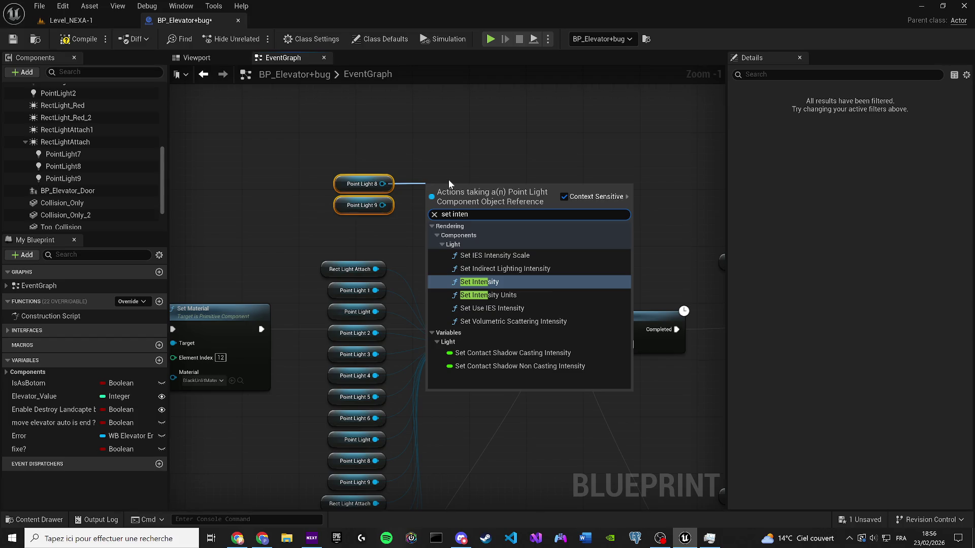
key(Return)
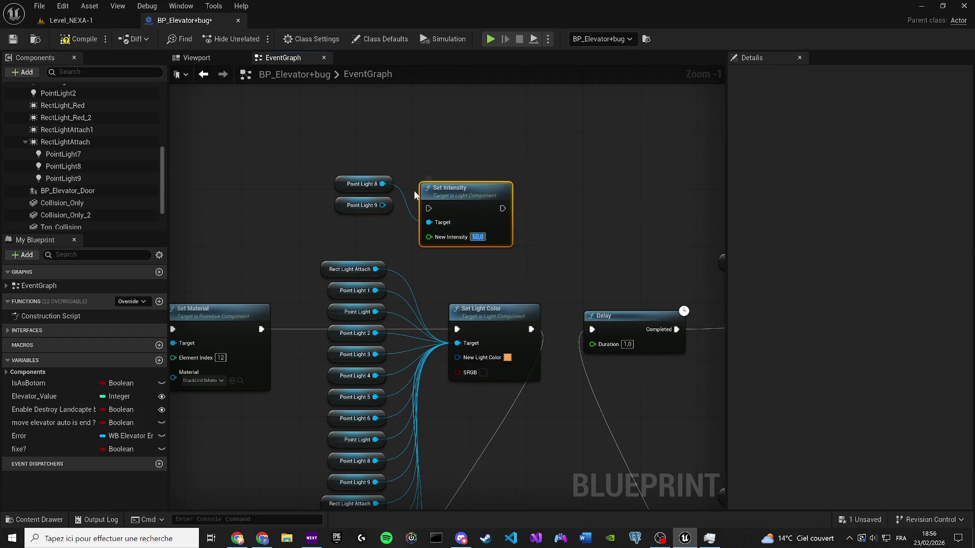
drag(428, 209, 518, 332)
drag(514, 298, 528, 305)
drag(383, 205, 429, 223)
mouse_move(530, 329)
mouse_down()
mouse_move(457, 203)
mouse_move(447, 150)
mouse_move(491, 358)
mouse_move(375, 413)
mouse_up()
scroll(528, 332, down, 3)
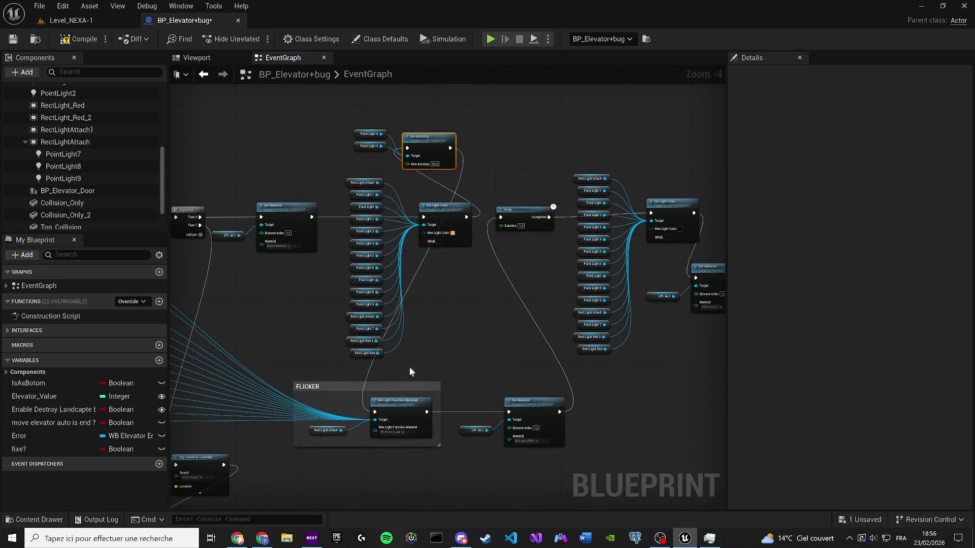
drag(429, 147, 467, 299)
drag(361, 160, 443, 255)
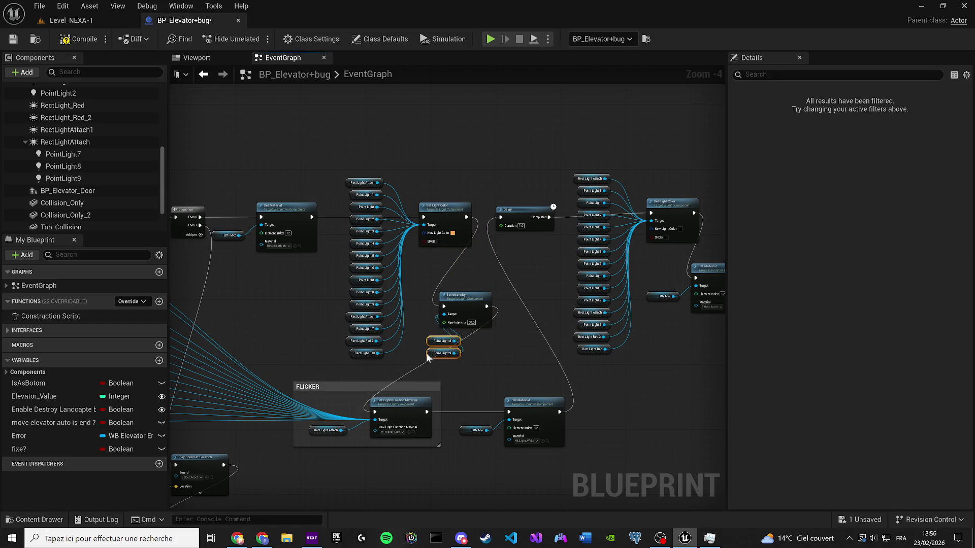
Save the elevator blueprint and the Level_NEXA-1 level.
click(12, 39)
click(72, 21)
click(13, 39)
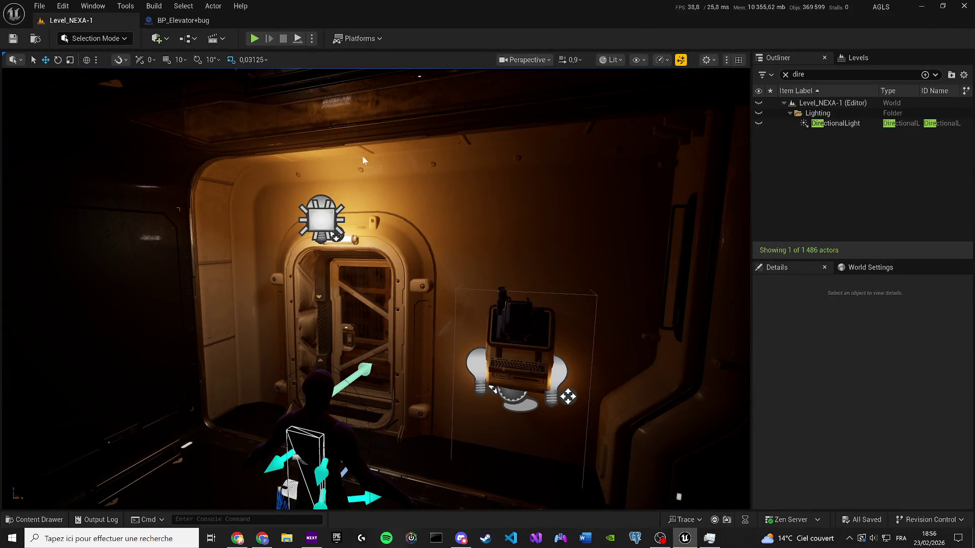
Select PointLight7 in the blueprint viewport and copy its Intensity value.
click(183, 21)
click(197, 58)
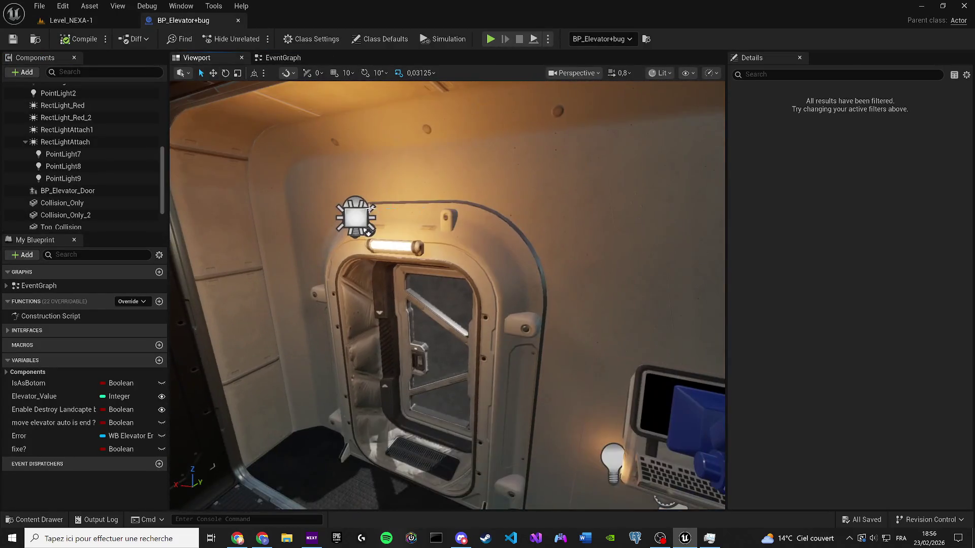
click(398, 226)
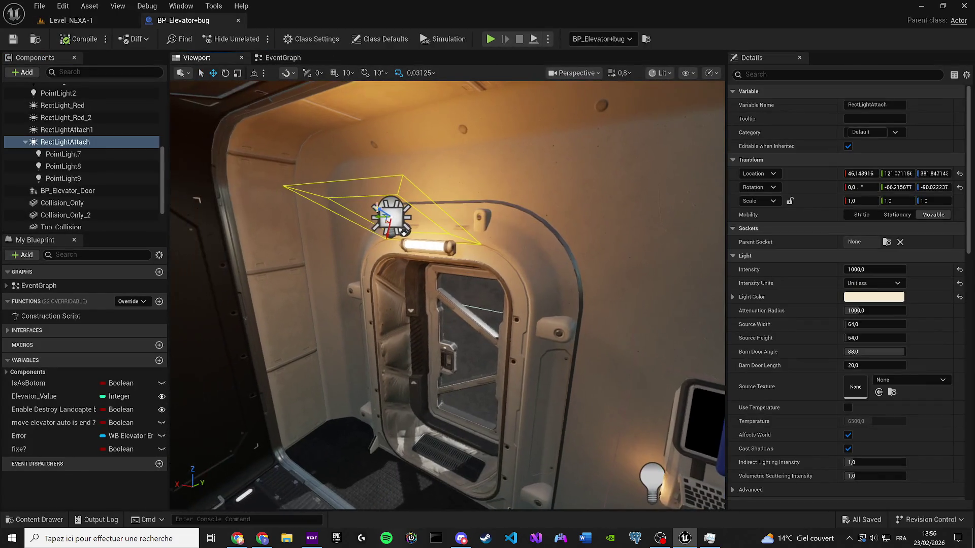
click(404, 230)
click(404, 230)
click(98, 153)
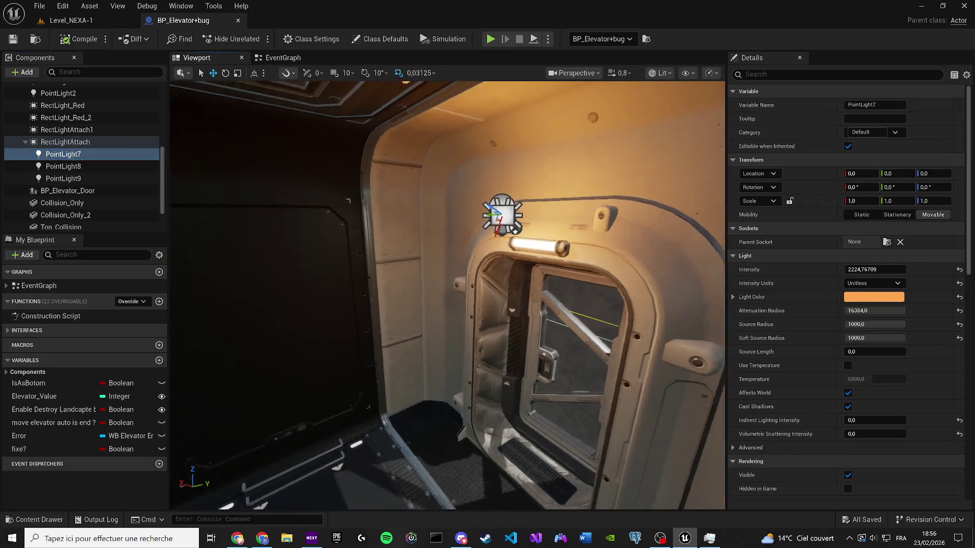
drag(366, 223, 331, 189)
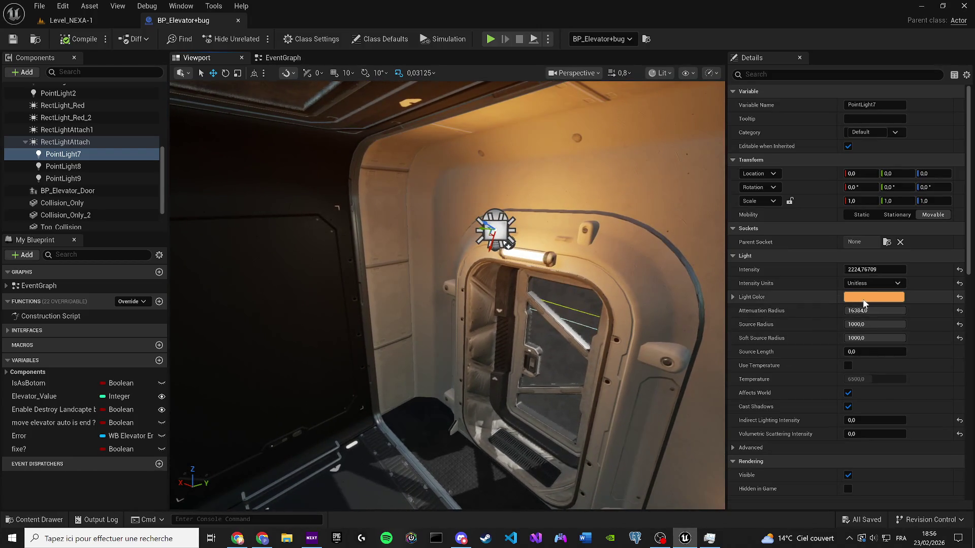
key(Up)
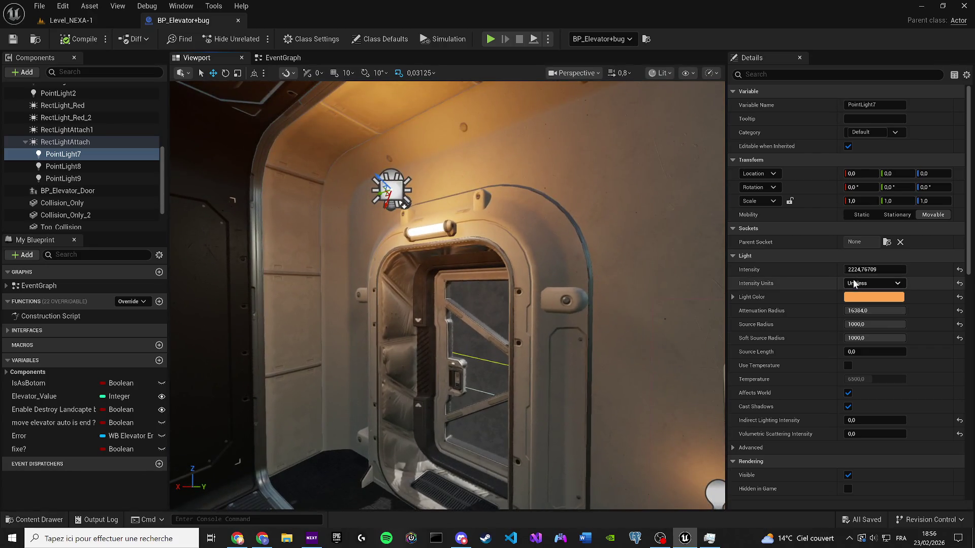
right_click(821, 273)
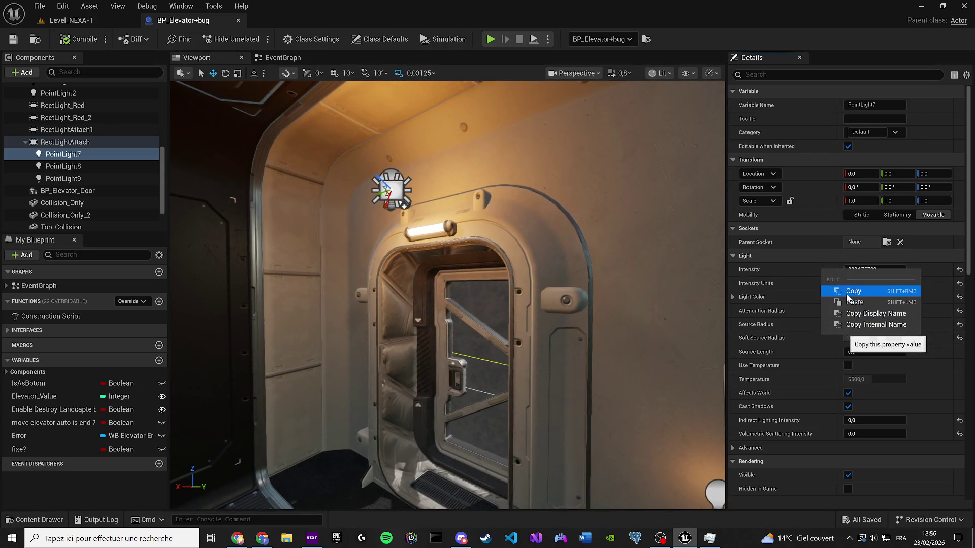
click(838, 289)
Save the blueprint and Level_NEXA-1, then go back to the blueprint's EventGraph.
click(14, 40)
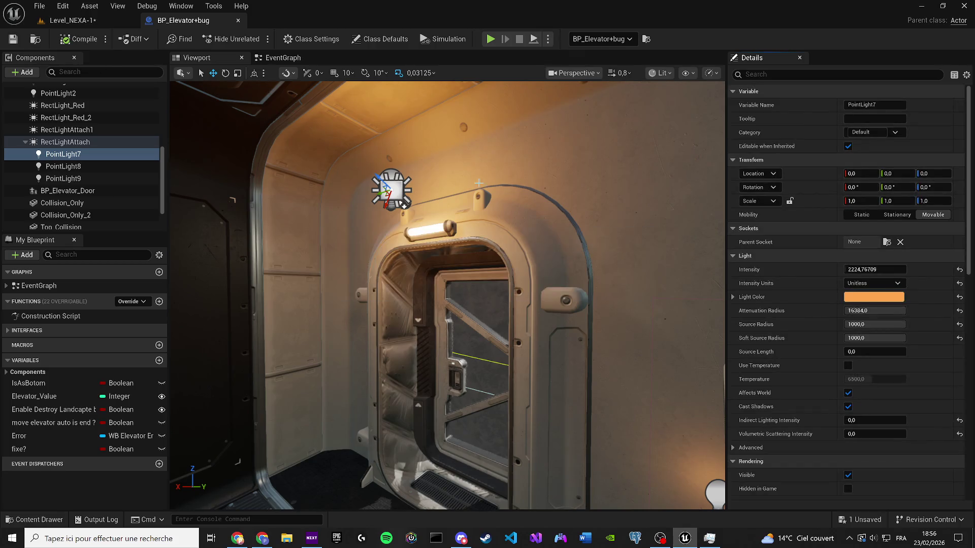
click(48, 21)
click(11, 40)
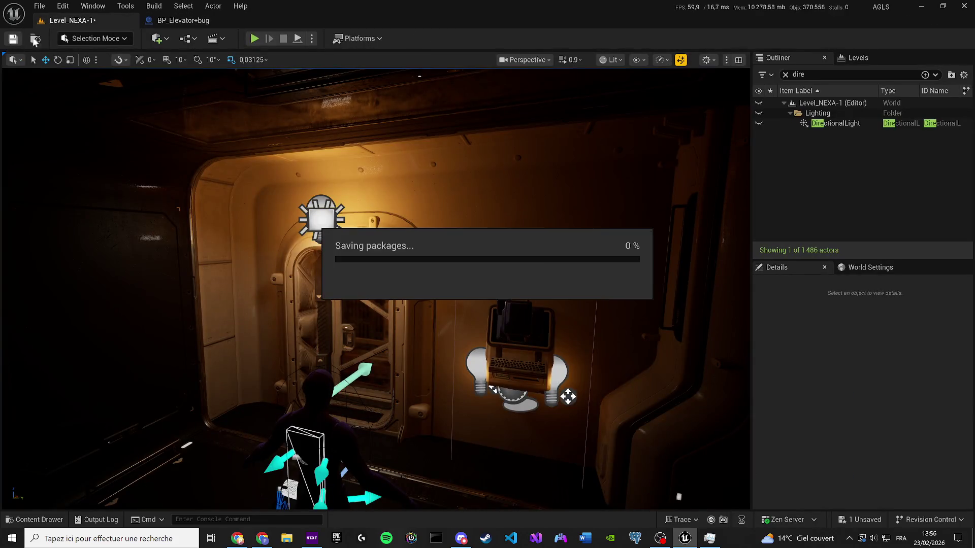
click(182, 21)
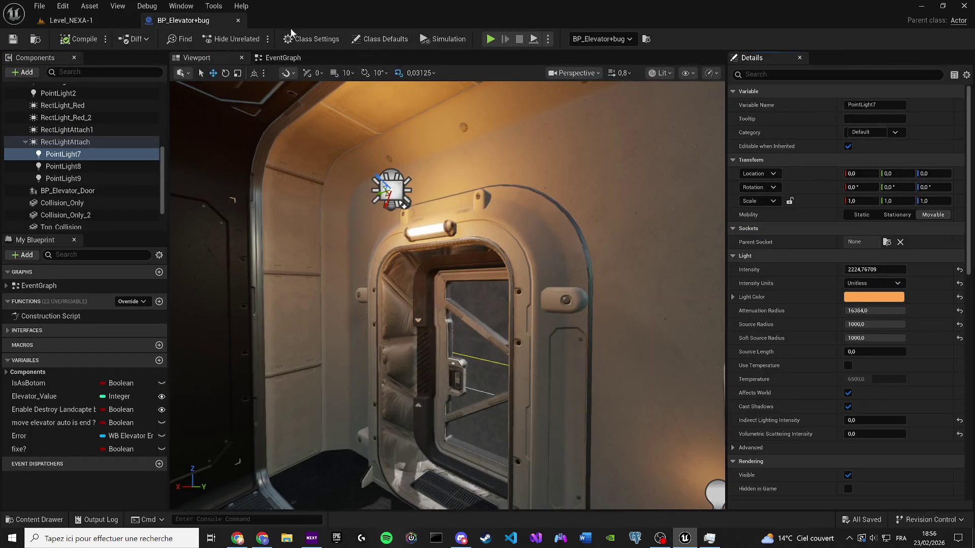
click(279, 58)
Pan the EventGraph past the ONCE section to the Delay before Play Sound 2D.
scroll(562, 272, down, 5)
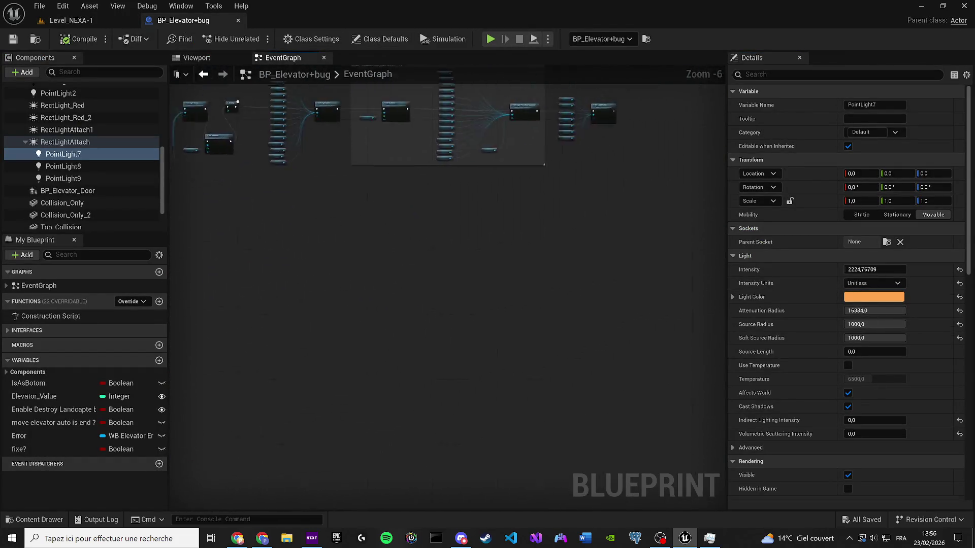
drag(415, 183, 515, 264)
scroll(515, 264, down, 4)
scroll(430, 315, up, 3)
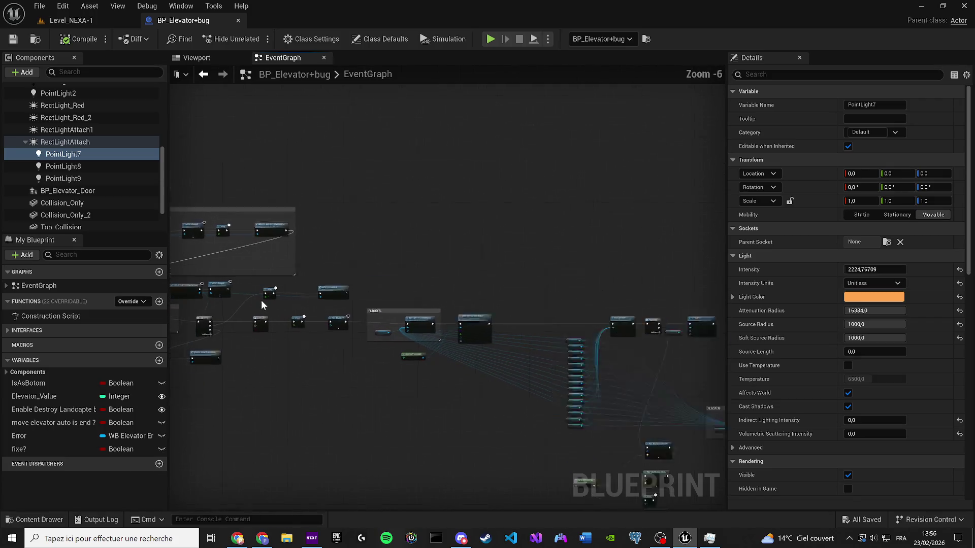
scroll(272, 290, up, 2)
drag(289, 290, 500, 315)
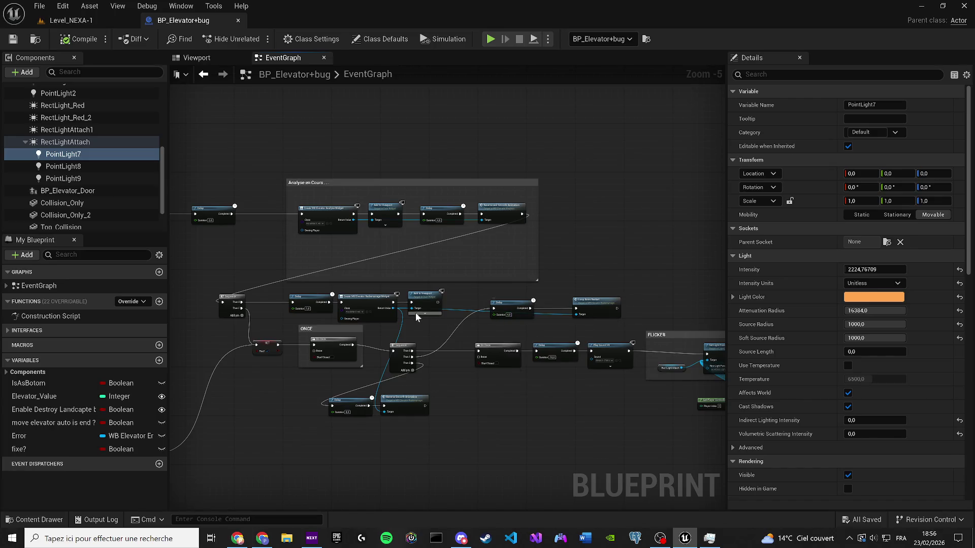
scroll(414, 313, up, 2)
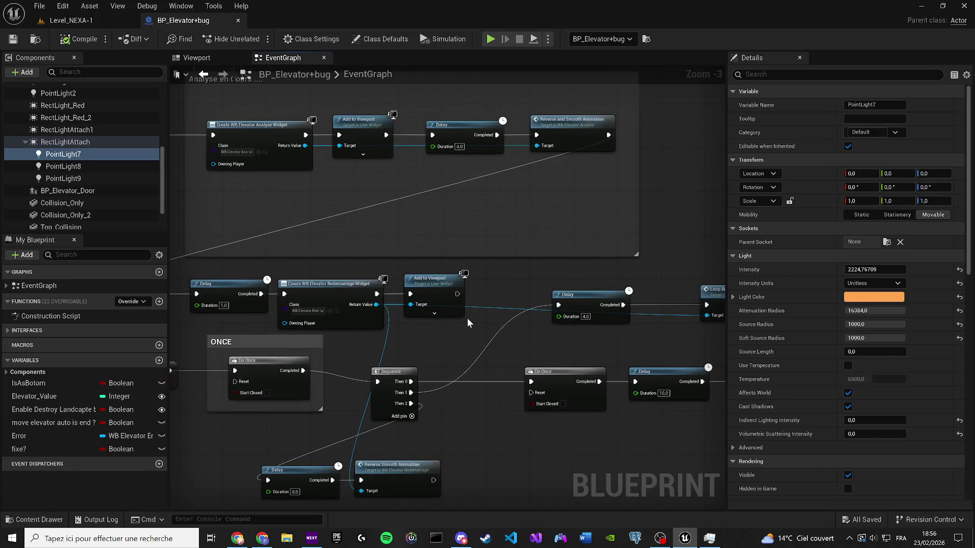
mouse_move(460, 319)
mouse_down()
mouse_move(497, 299)
mouse_move(412, 267)
mouse_move(328, 273)
mouse_up()
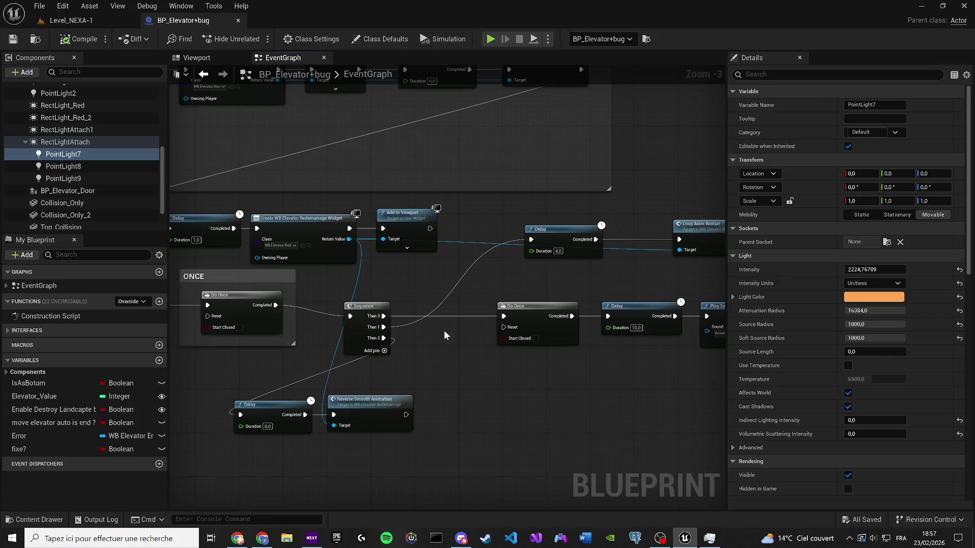
scroll(533, 348, up, 2)
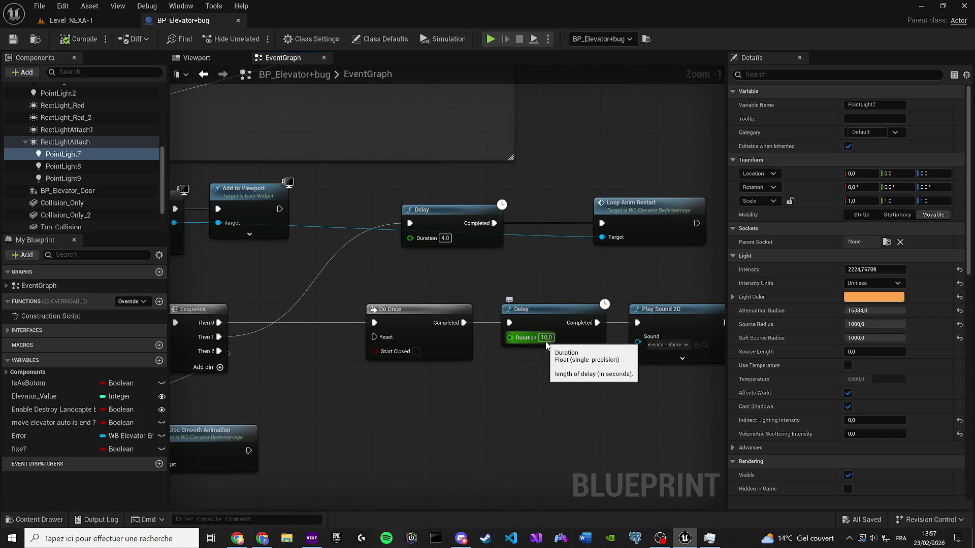
Change that Delay's duration to 12 seconds and save the elevator blueprint.
click(546, 338)
text(12)
key(Return)
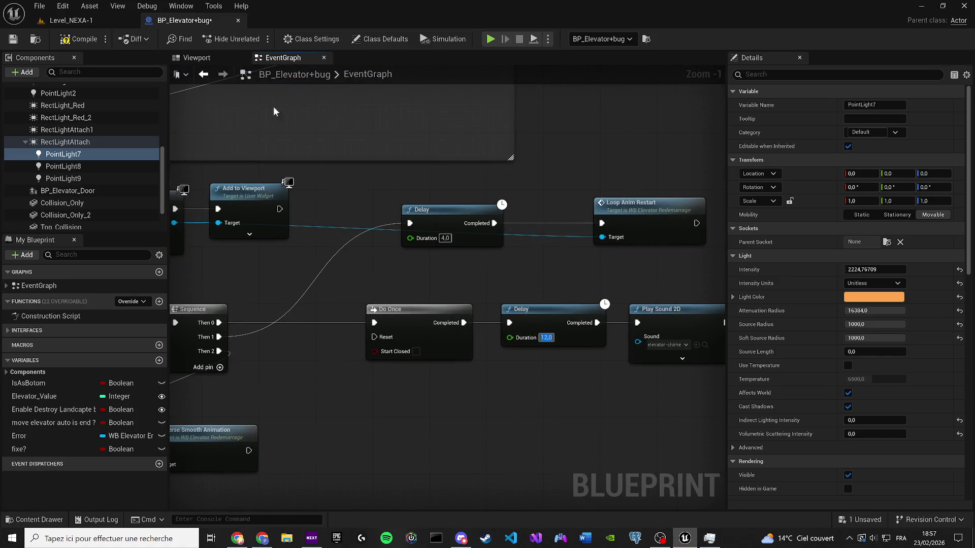
click(12, 37)
click(70, 22)
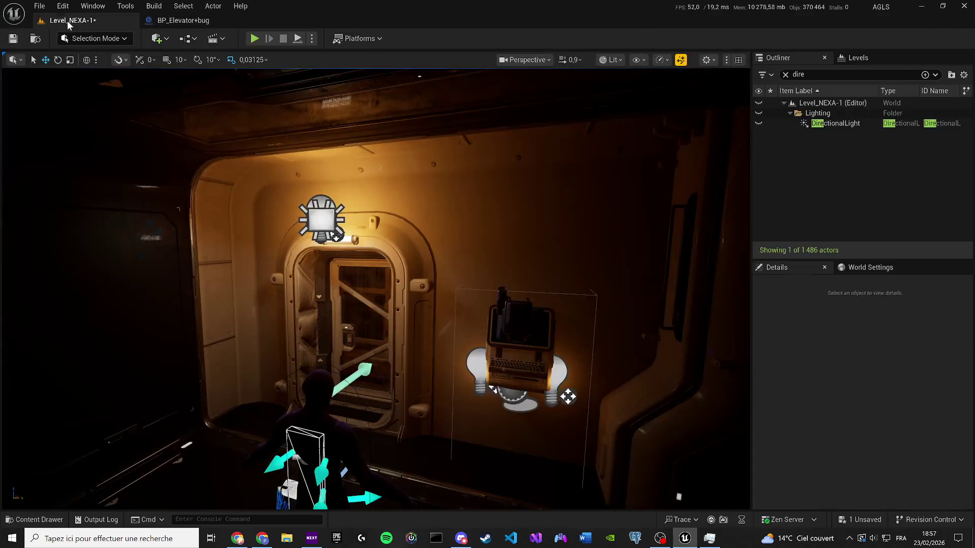
Save Level_NEXA-1, play-test the elevator with the gameplay debugger toggled, then stop with Esc.
click(14, 41)
click(255, 40)
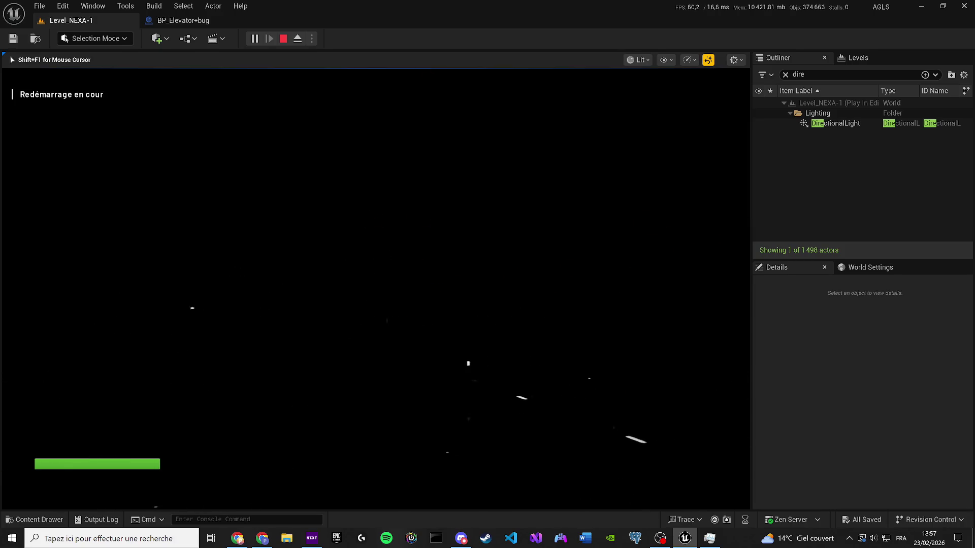
key(apostrophe)
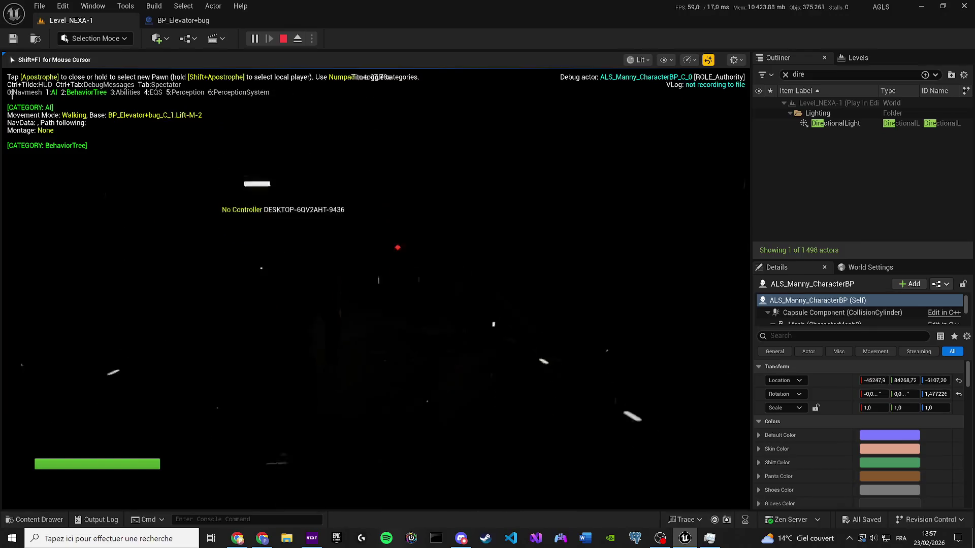
key(apostrophe)
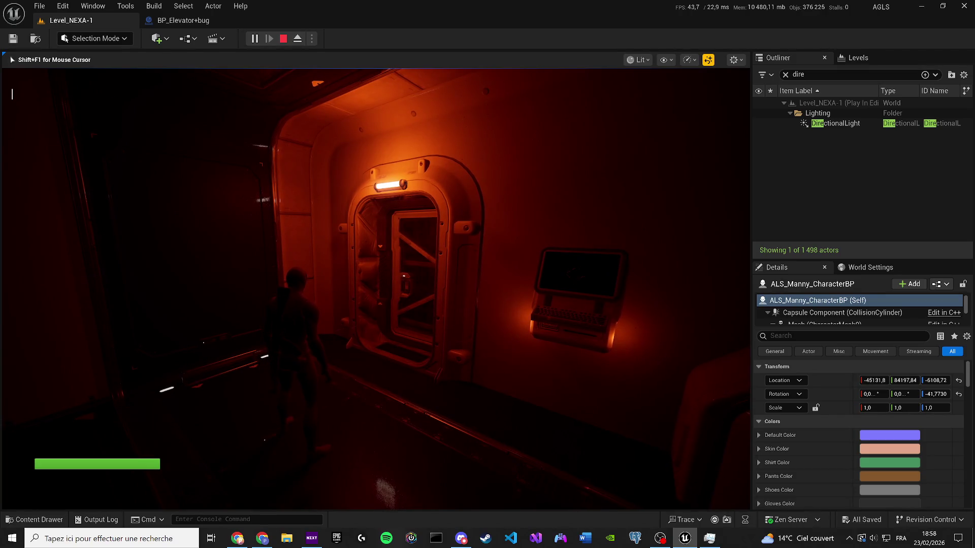
key(Escape)
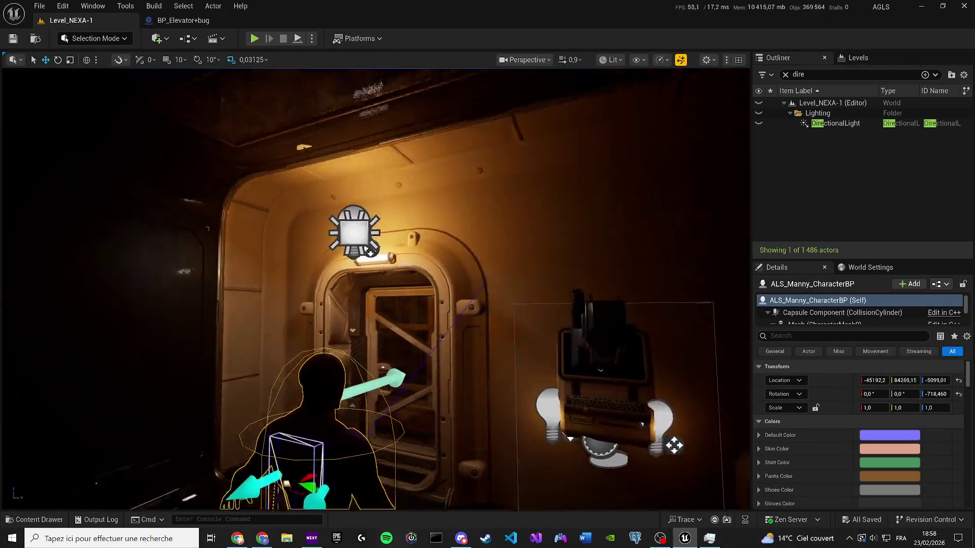
scroll(376, 284, up, 2)
Select PointLight7, try intensity 100, undo it, and compile the blueprint.
click(214, 23)
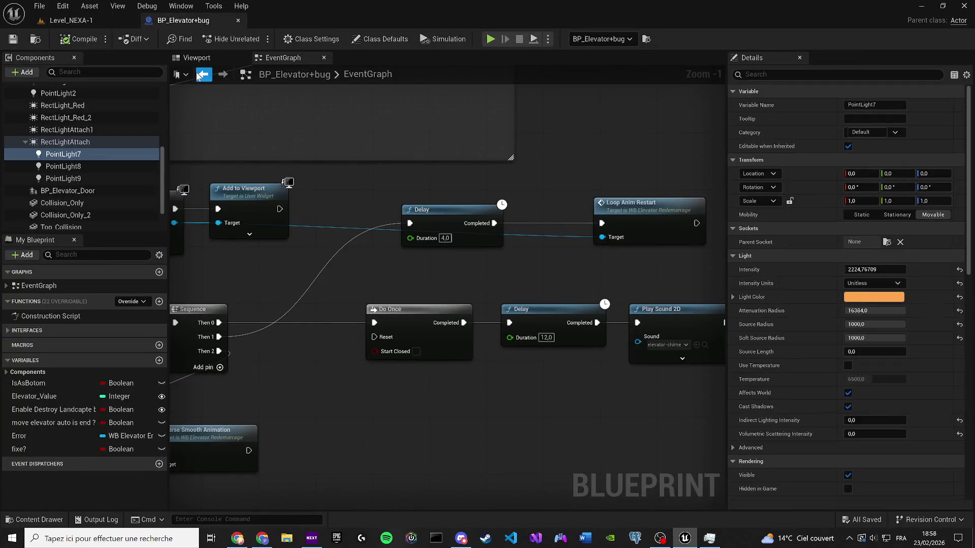
click(198, 59)
click(403, 204)
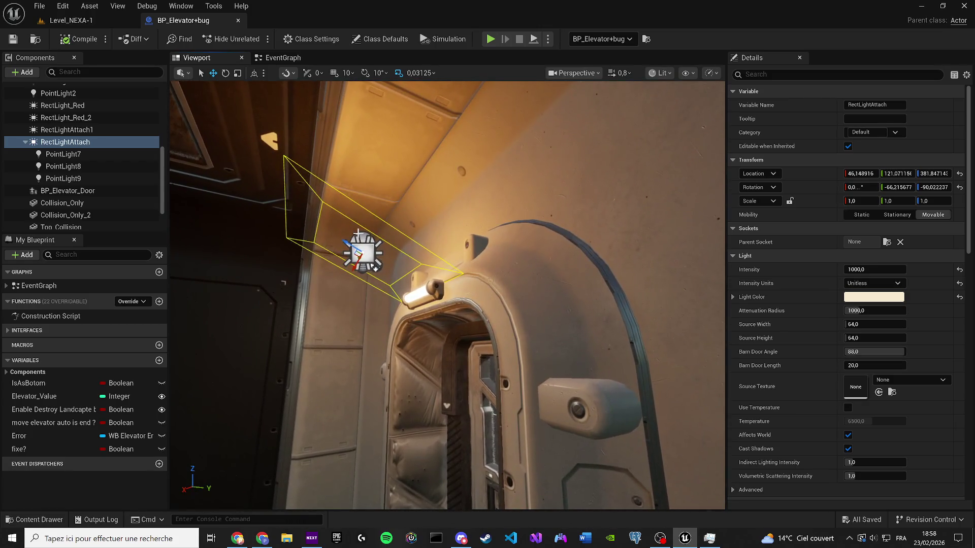
click(360, 249)
key(s)
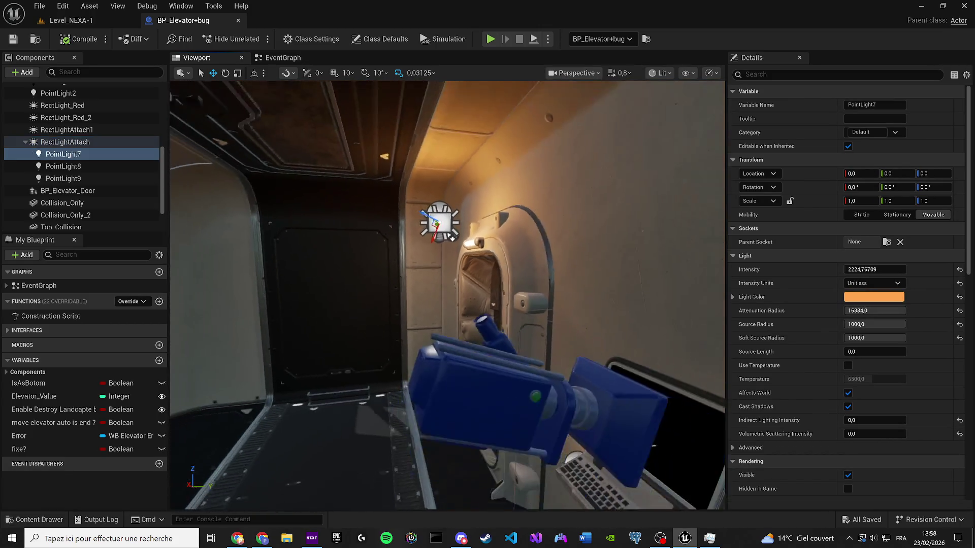
key(d)
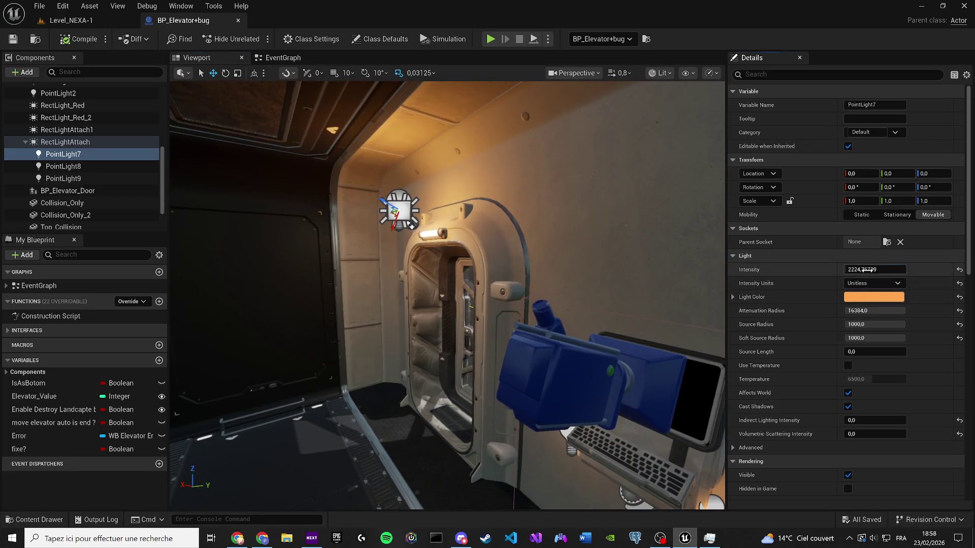
text(100)
key(Return)
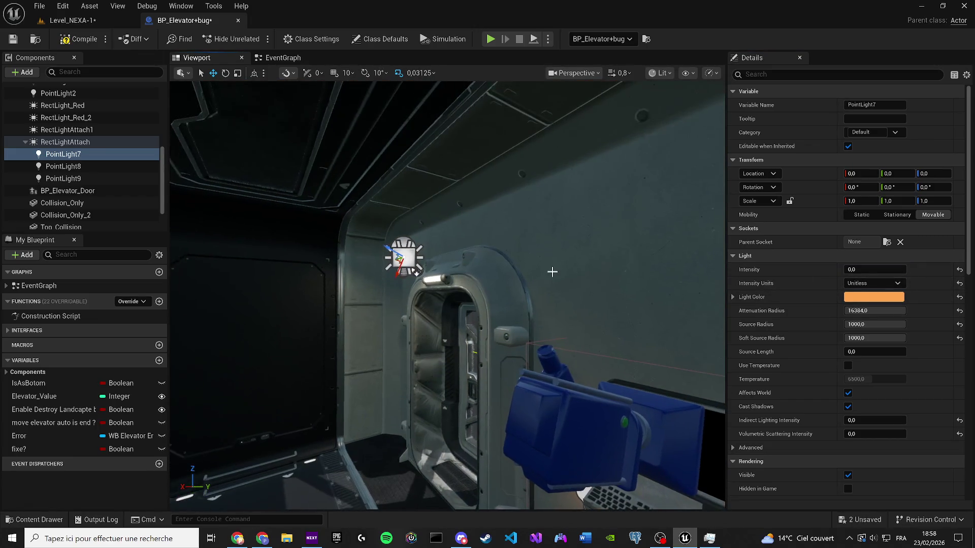
key(ctrl+z)
click(71, 39)
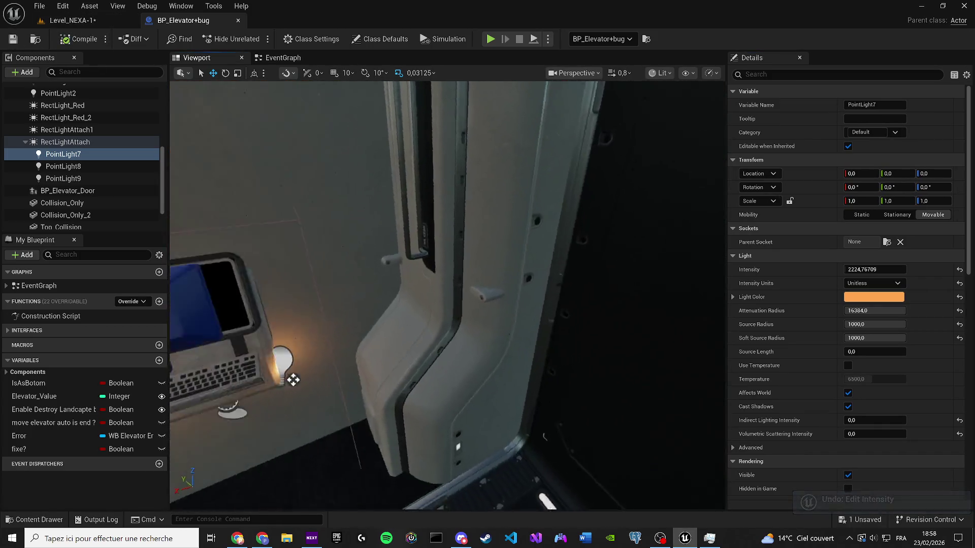
Inspect the monitor's Cube mesh and screen widget, then recompile, revealing the unconnected Target error.
drag(423, 269, 423, 269)
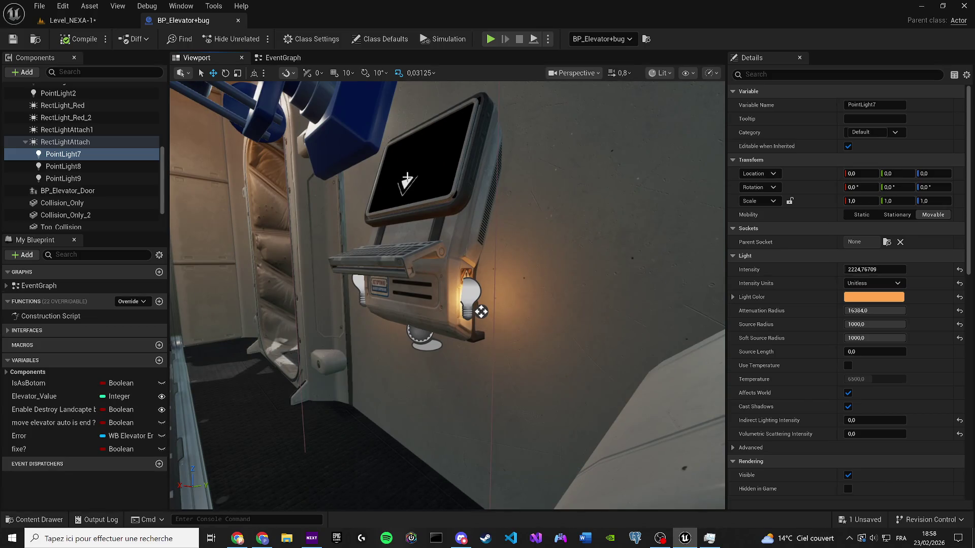
click(407, 177)
click(450, 173)
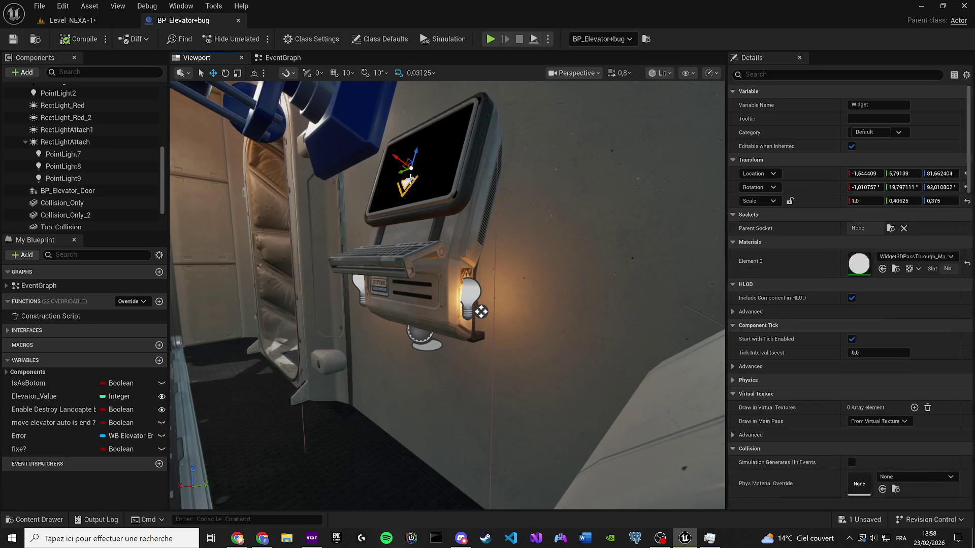
click(887, 270)
drag(570, 208, 487, 211)
drag(549, 222, 549, 222)
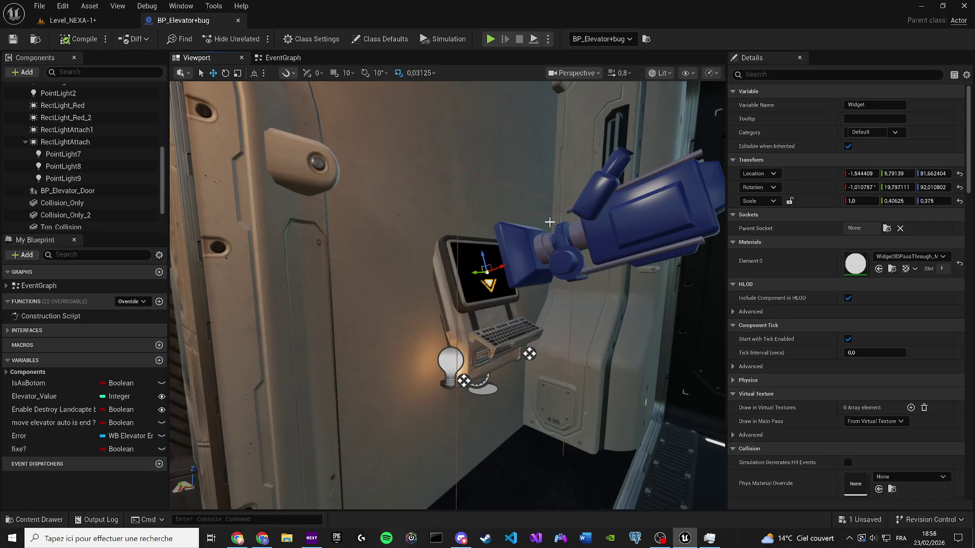
click(78, 39)
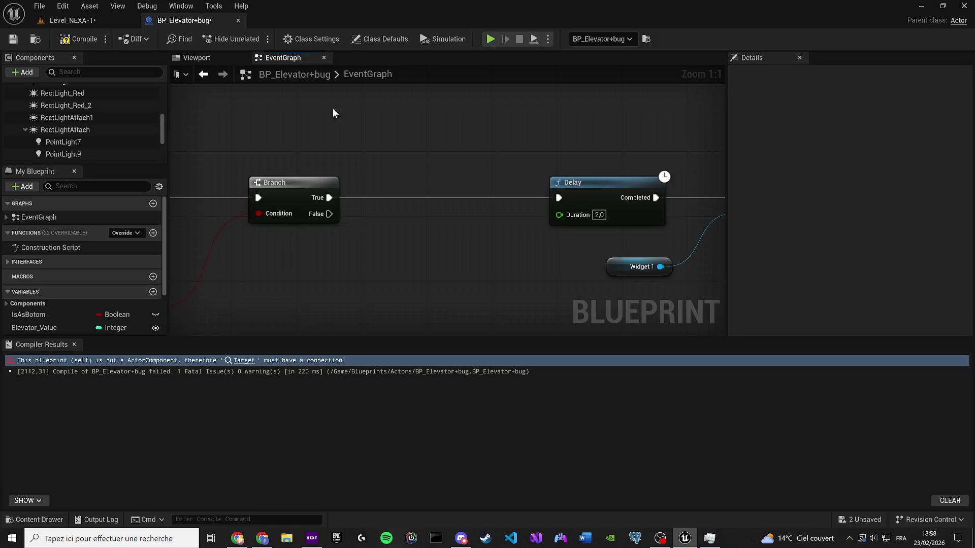
Save and recompile BP_Elevator+bug, save Level_NEXA-1, and return to the EventGraph.
click(13, 39)
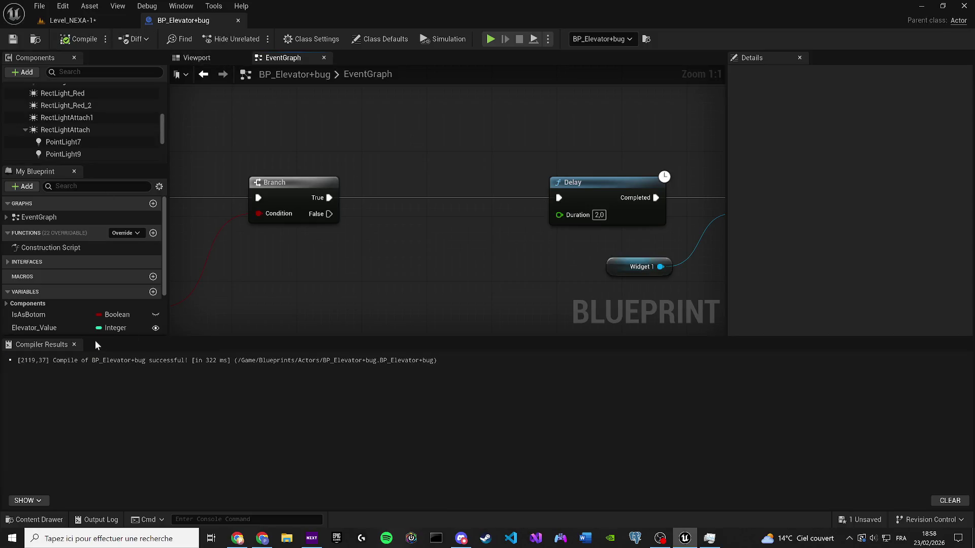
click(196, 59)
drag(339, 239, 415, 248)
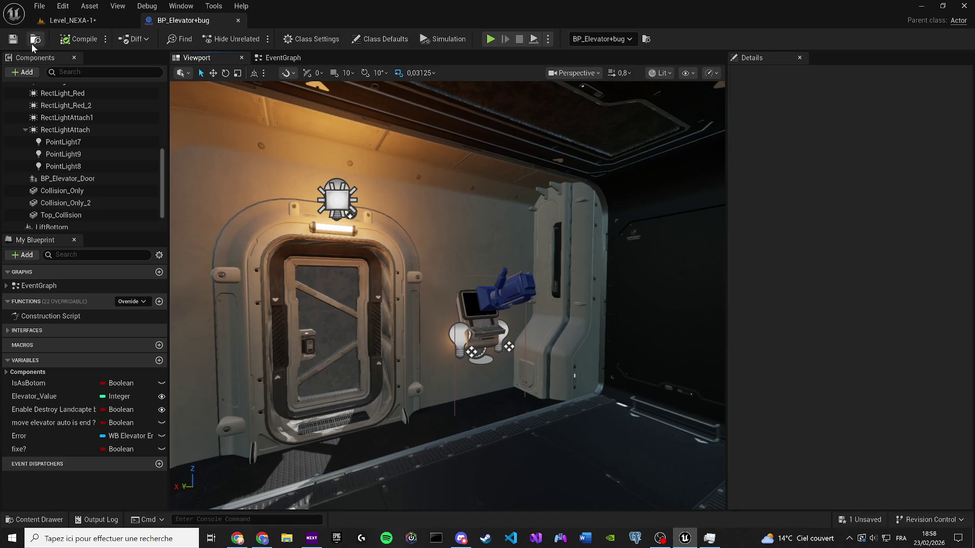
click(81, 22)
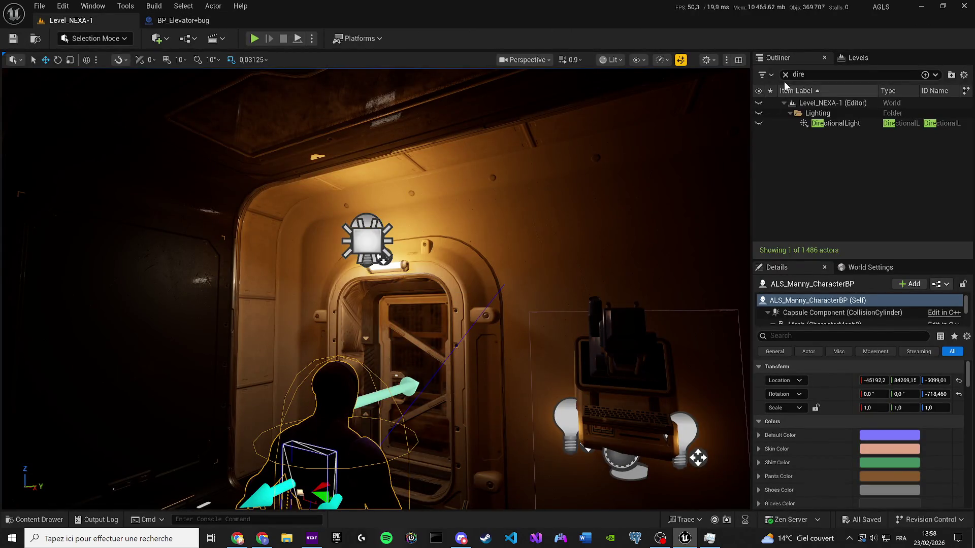
click(786, 74)
click(182, 21)
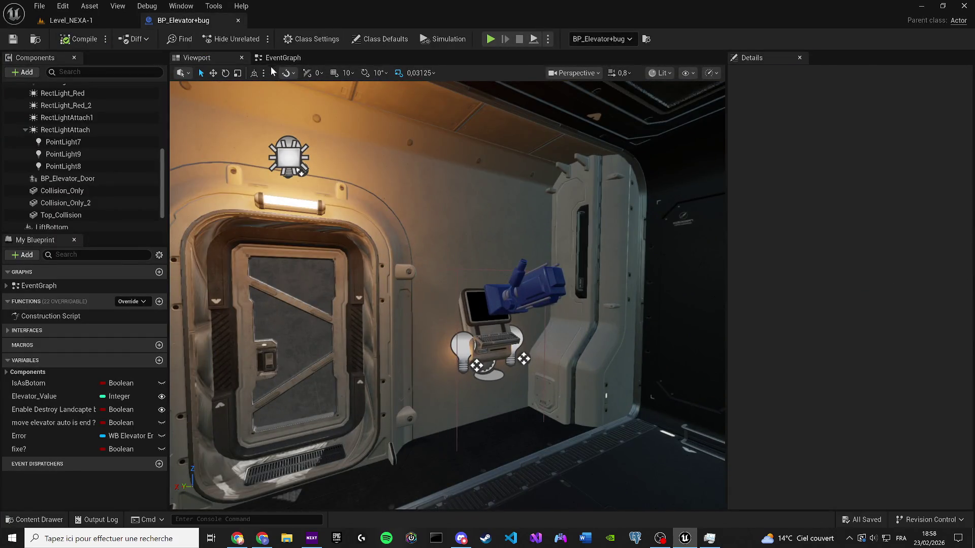
click(277, 58)
scroll(68, 159, down, 2)
scroll(68, 152, up, 10)
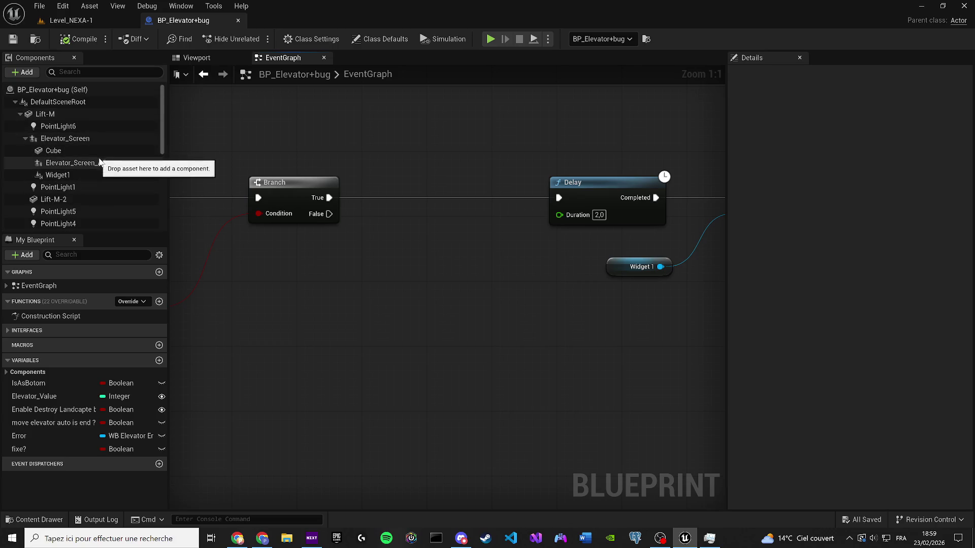
Select the Widget1 component and frame it in the blueprint viewport.
click(58, 174)
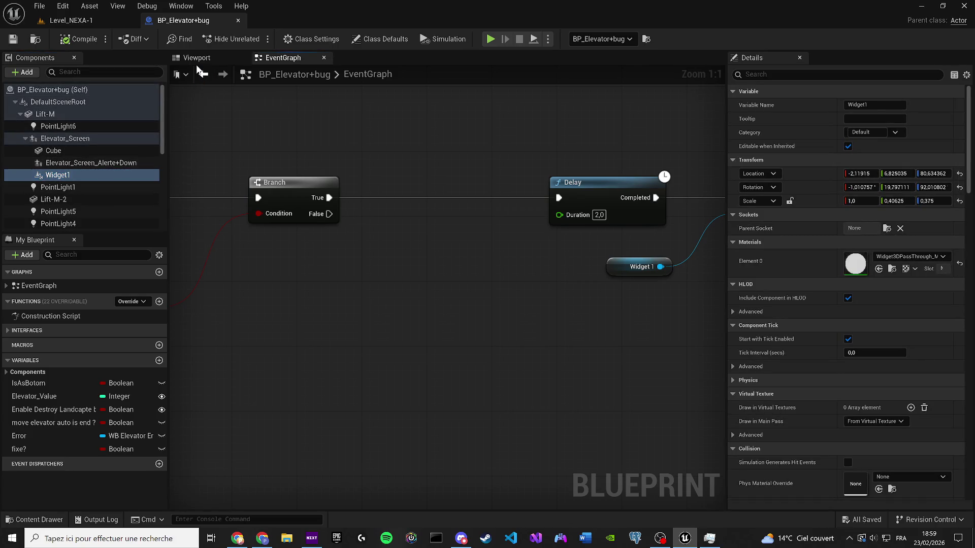
click(196, 58)
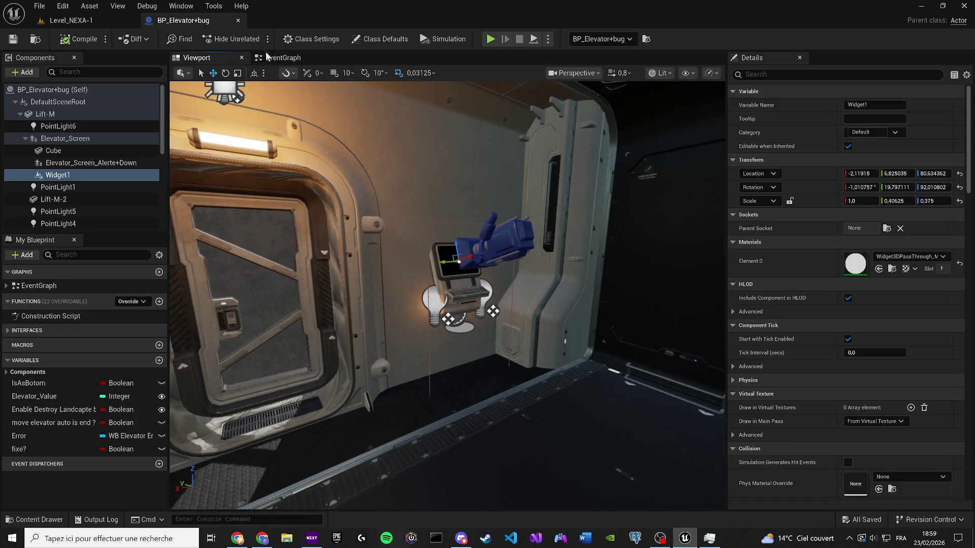
click(275, 58)
click(192, 59)
scroll(967, 358, down, 15)
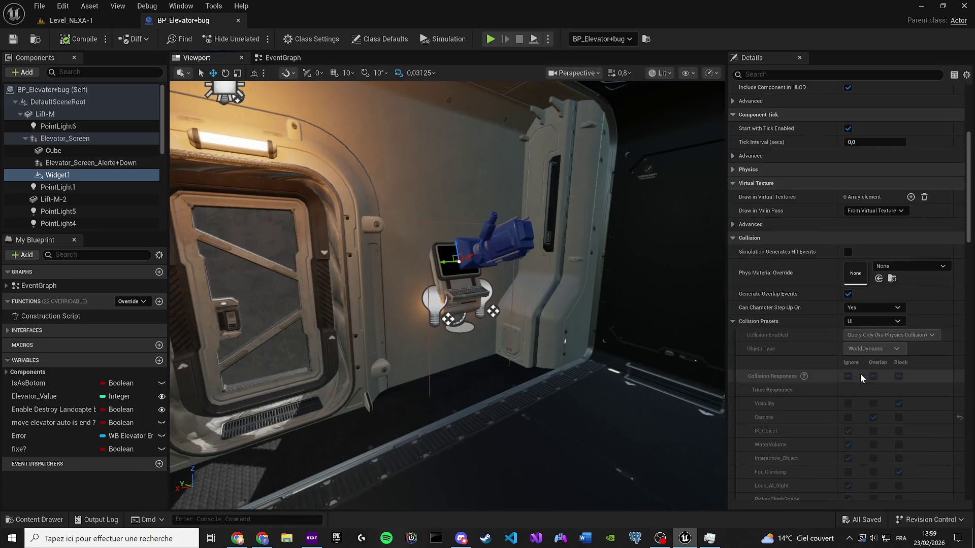
scroll(967, 358, down, 5)
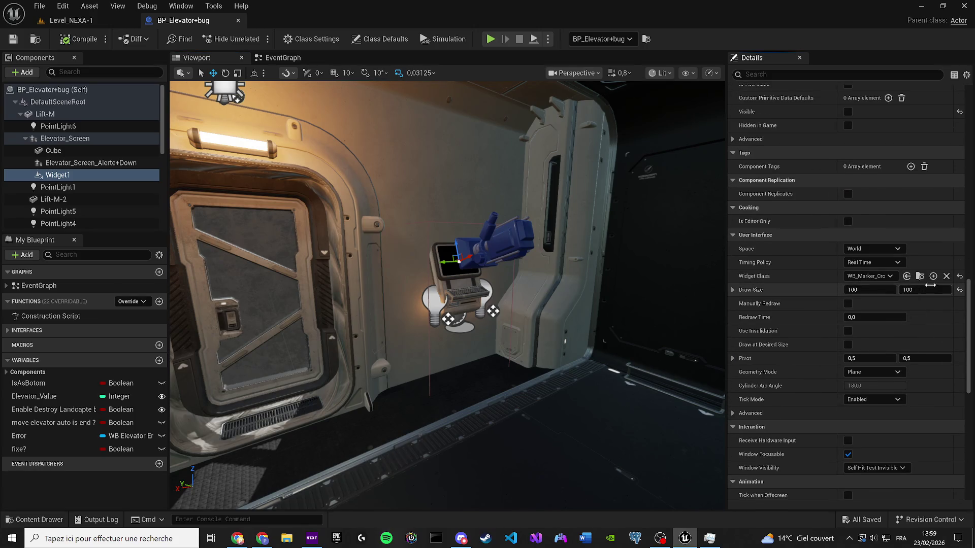
key(f)
Add a Set Visibility node for Widget 1, executed right after Set Light Color.
click(274, 58)
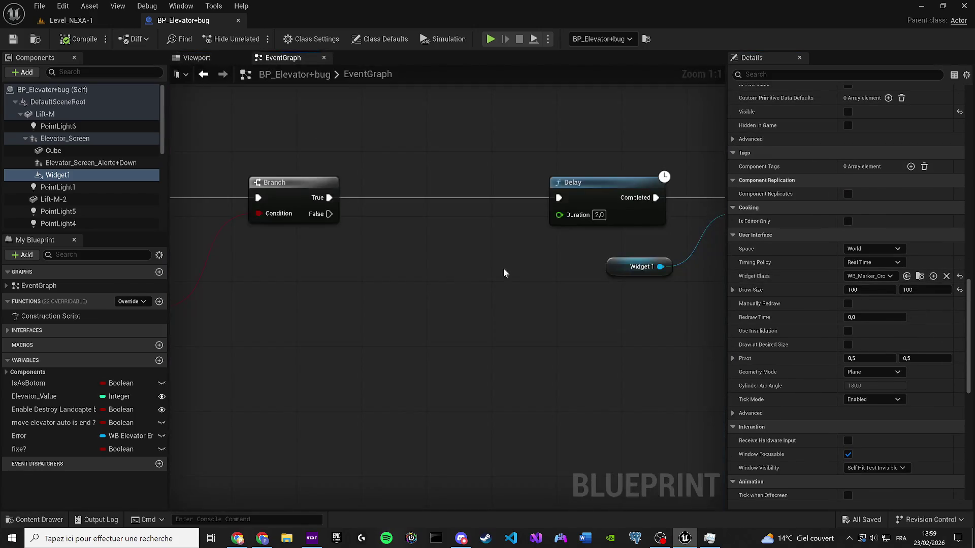
scroll(504, 268, down, 6)
mouse_move(503, 268)
mouse_down()
mouse_move(457, 274)
mouse_move(559, 284)
mouse_move(363, 286)
mouse_up()
scroll(385, 251, up, 6)
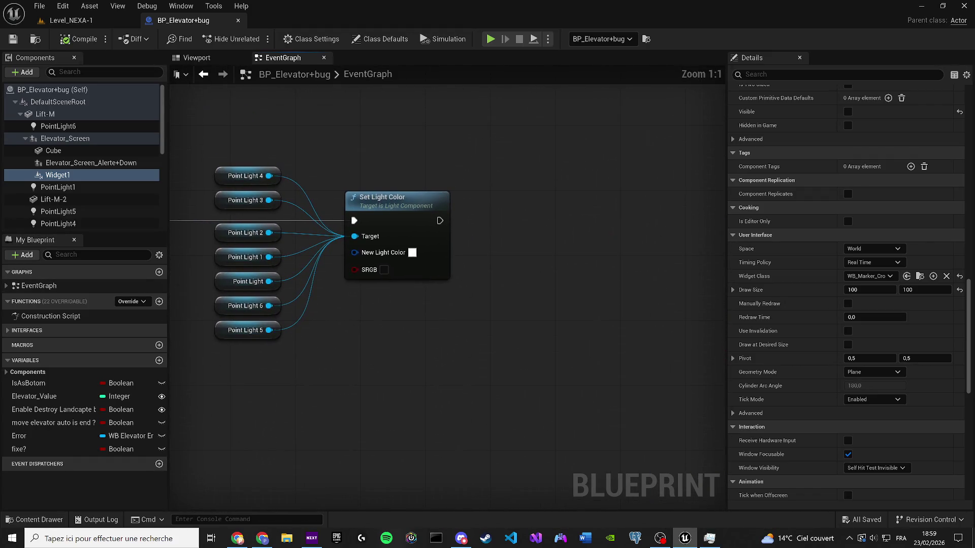
mouse_move(49, 175)
mouse_down()
mouse_move(321, 305)
mouse_move(407, 332)
mouse_move(501, 291)
mouse_up()
text(set vis)
key(Return)
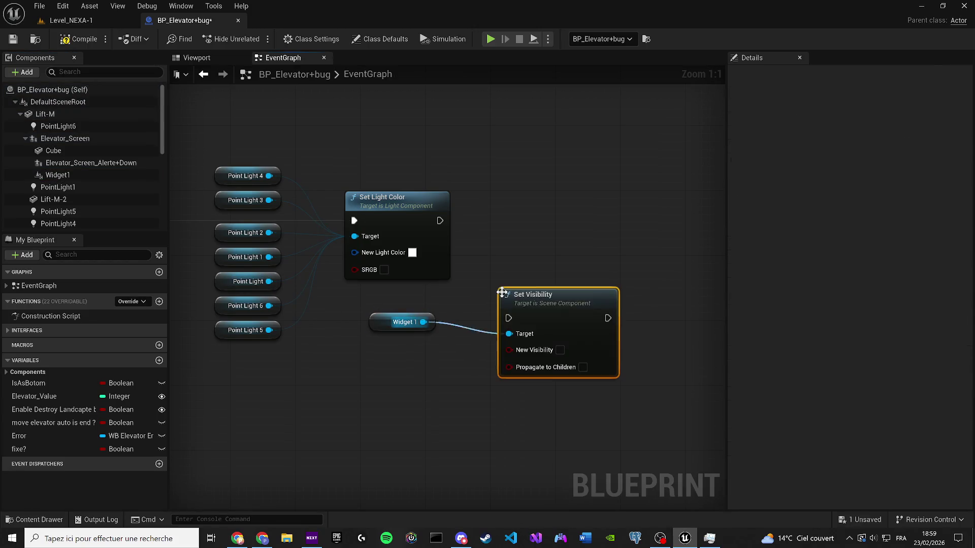
drag(530, 316, 518, 220)
mouse_move(438, 220)
mouse_down()
mouse_move(517, 229)
mouse_move(549, 211)
mouse_up()
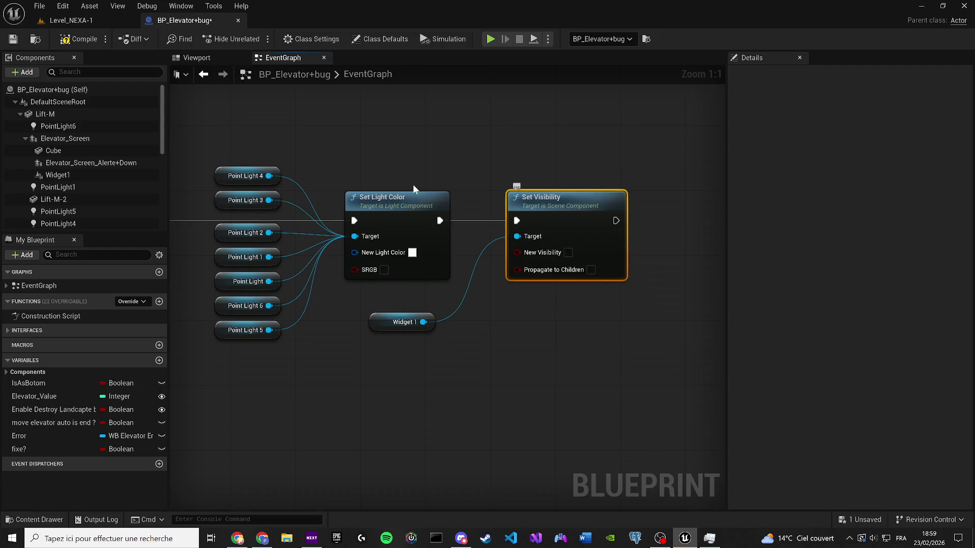
Compile the elevator blueprint and save everything from Level_NEXA-1.
click(65, 33)
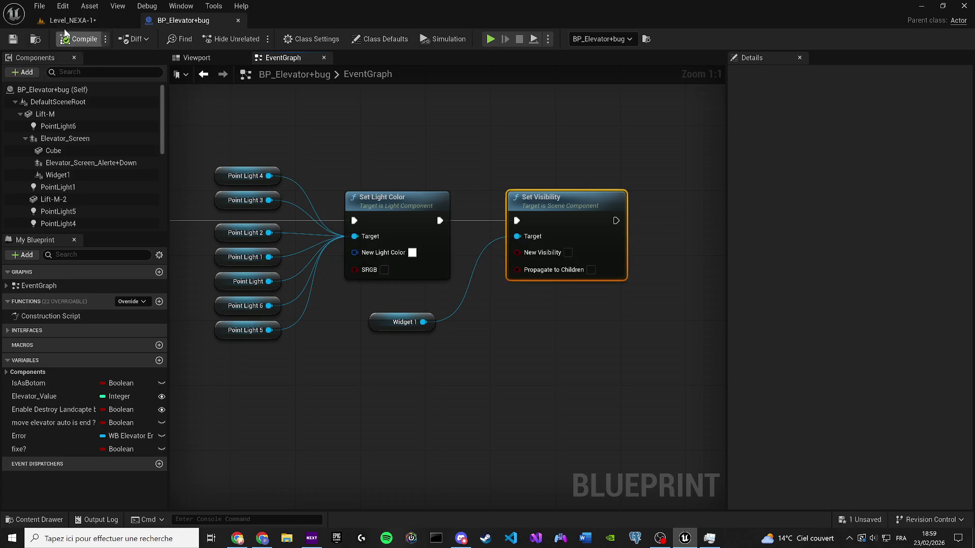
click(71, 20)
key(ctrl+s)
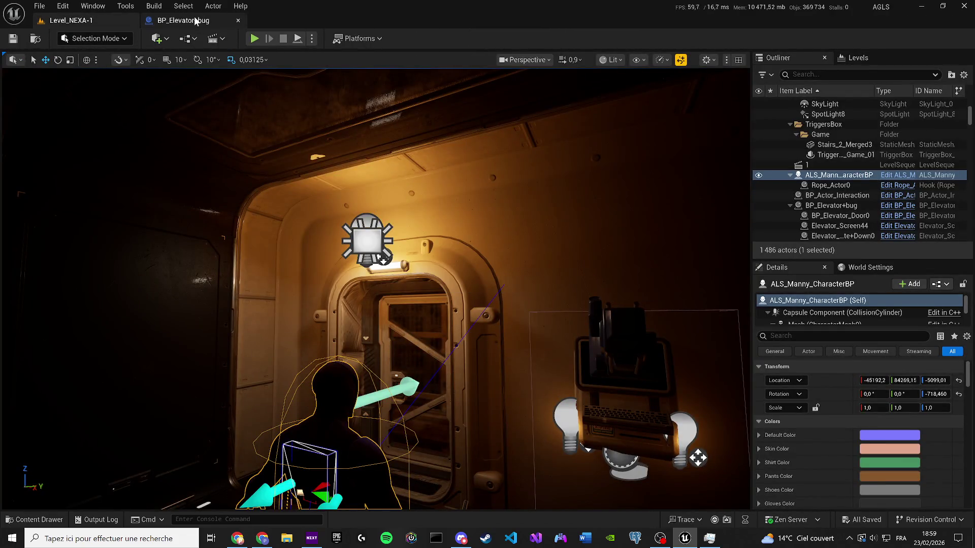
Copy the elevator move graph and paste a duplicate into empty space below it.
click(196, 21)
scroll(381, 160, down, 5)
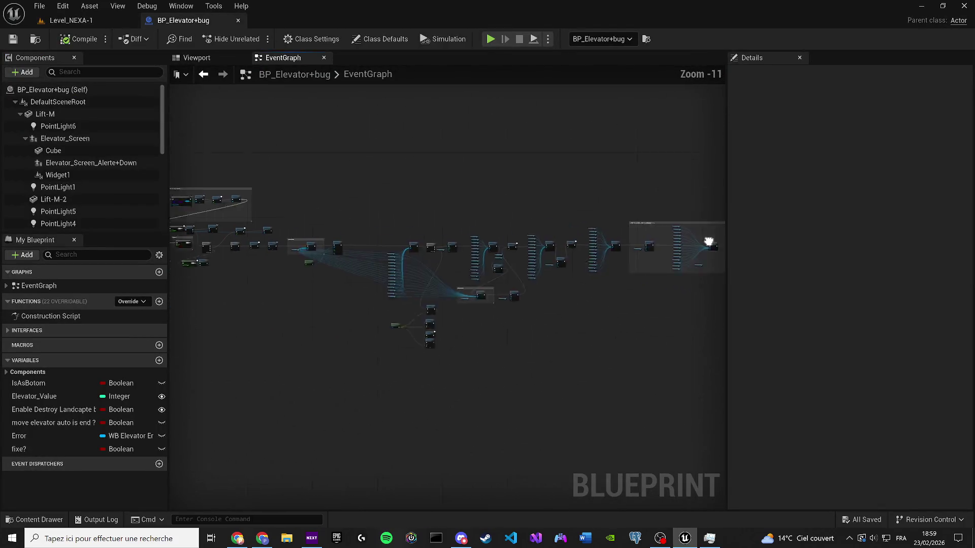
scroll(452, 265, up, 3)
scroll(365, 294, up, 4)
scroll(374, 303, down, 3)
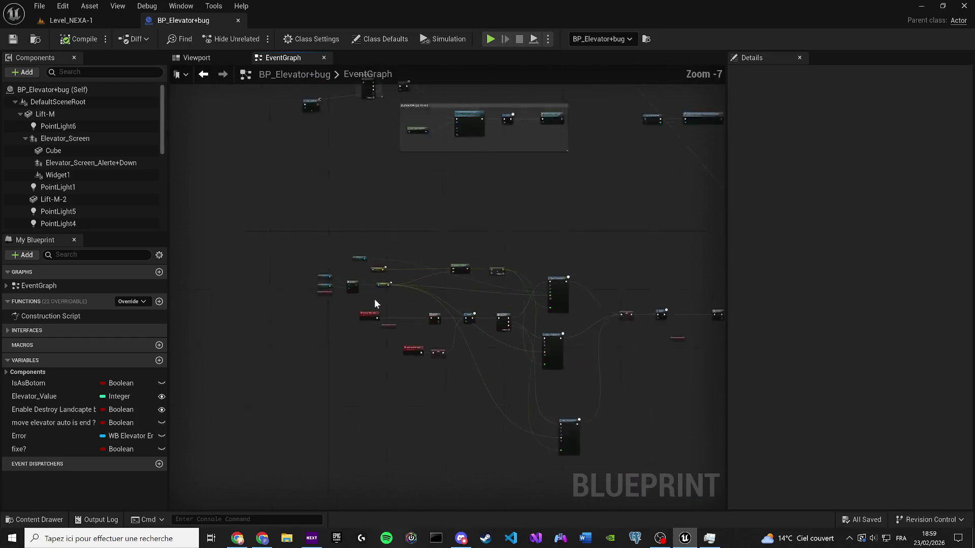
scroll(375, 304, down, 1)
drag(528, 430, 307, 198)
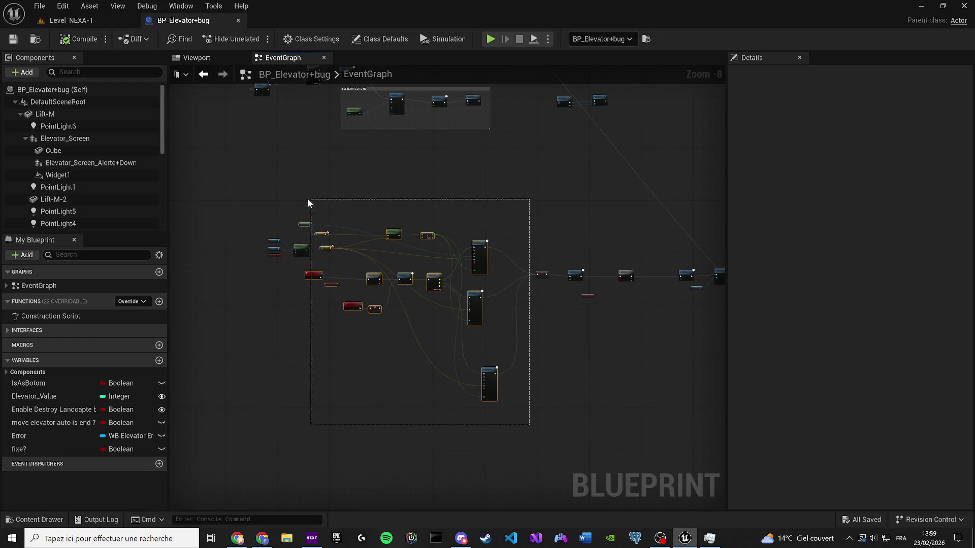
mouse_move(527, 428)
mouse_down()
mouse_move(376, 239)
mouse_move(198, 188)
mouse_up()
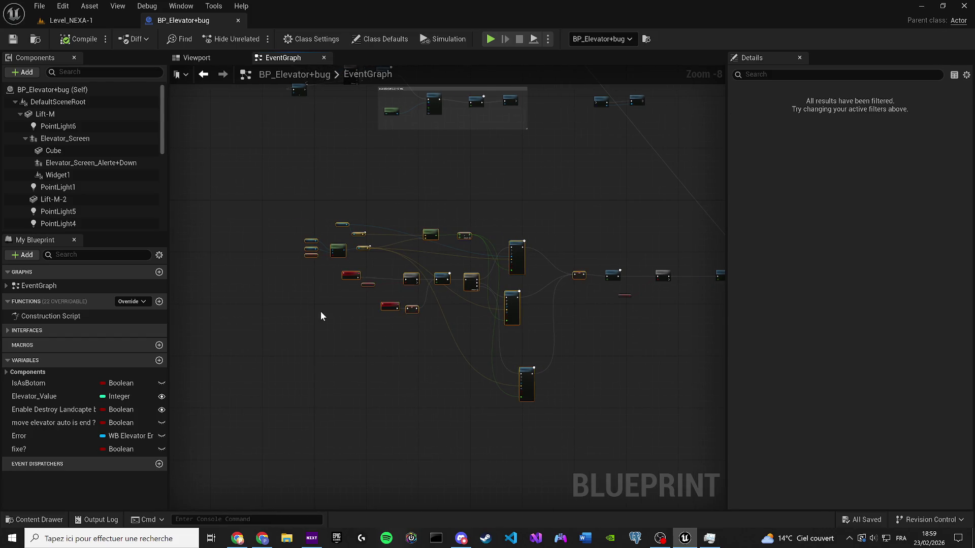
scroll(321, 312, down, 4)
mouse_move(309, 285)
mouse_down()
mouse_move(444, 303)
mouse_move(213, 331)
mouse_up()
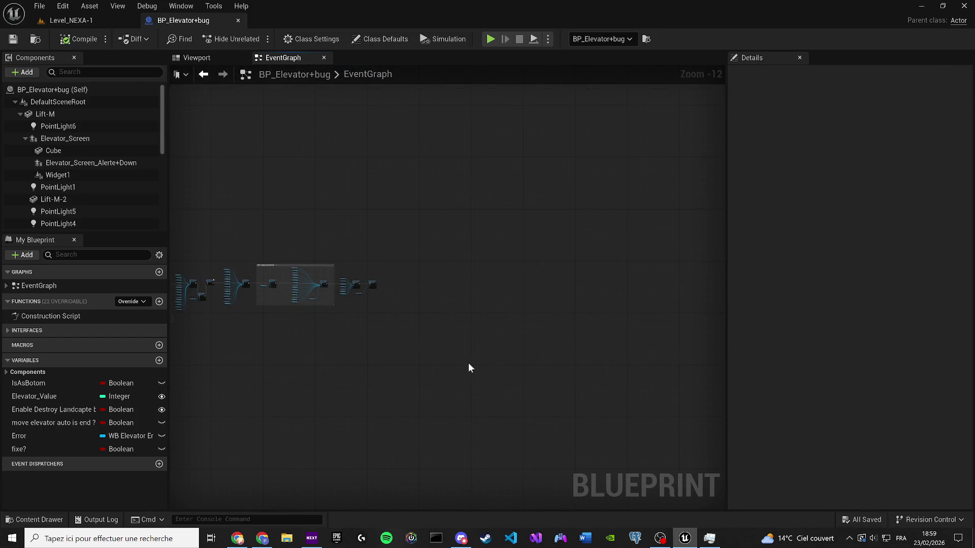
key(ctrl+v)
scroll(468, 364, up, 9)
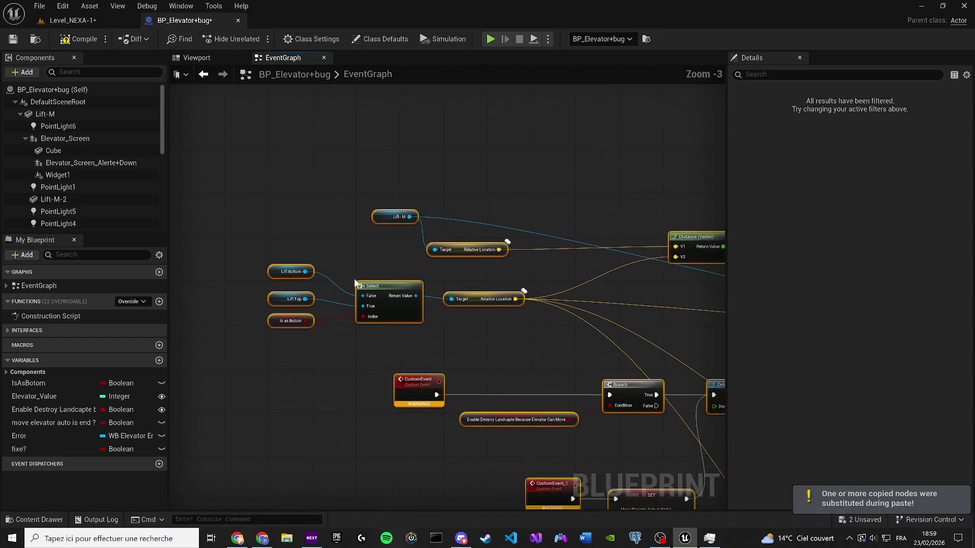
scroll(355, 282, up, 1)
Rename the pasted custom event to 'Elevator Second Mouve'.
click(373, 335)
key(F2)
text(E)
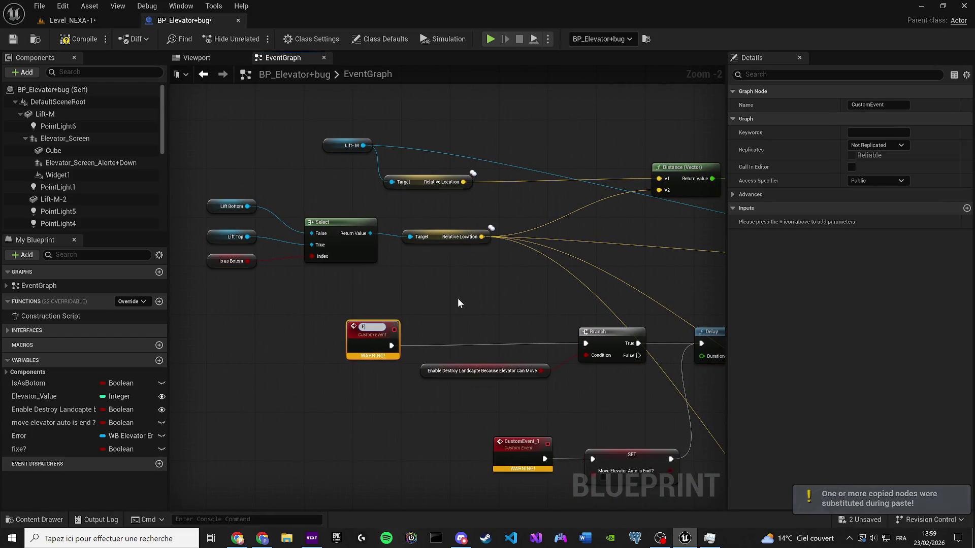
text(levator Second Mouve)
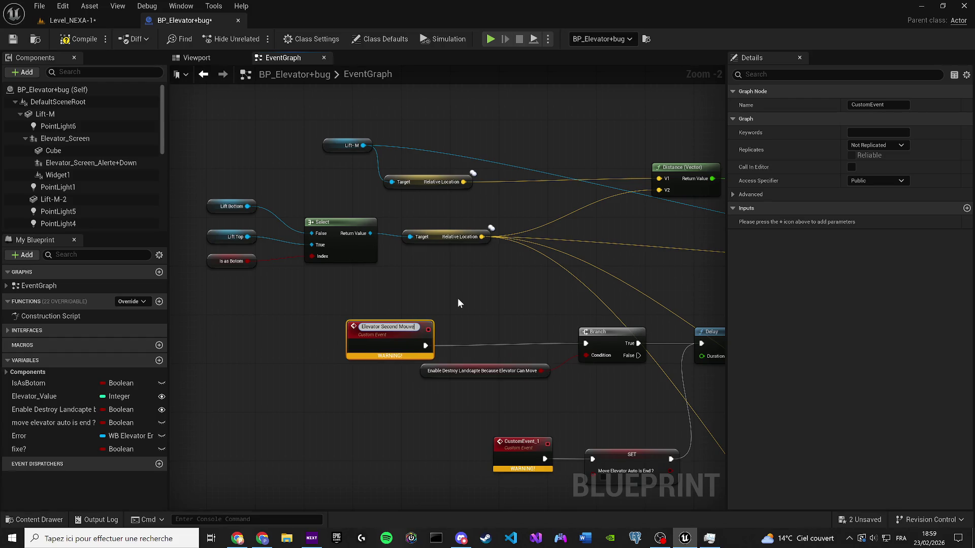
key(Return)
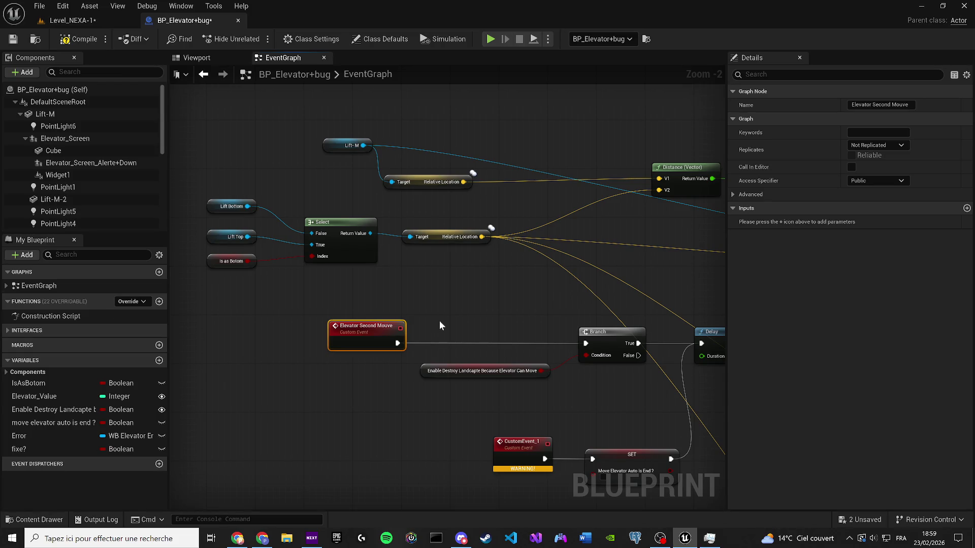
Delete the copied Branch and its condition getter, wiring the event straight into Delay.
drag(602, 350, 419, 401)
key(Delete)
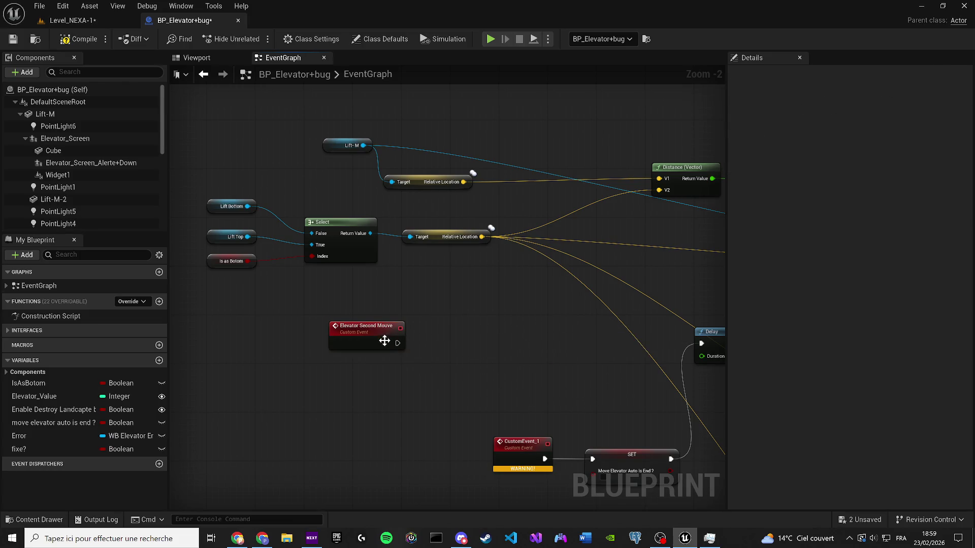
mouse_move(395, 350)
mouse_down()
mouse_move(694, 353)
mouse_move(594, 343)
mouse_up()
scroll(562, 343, down, 1)
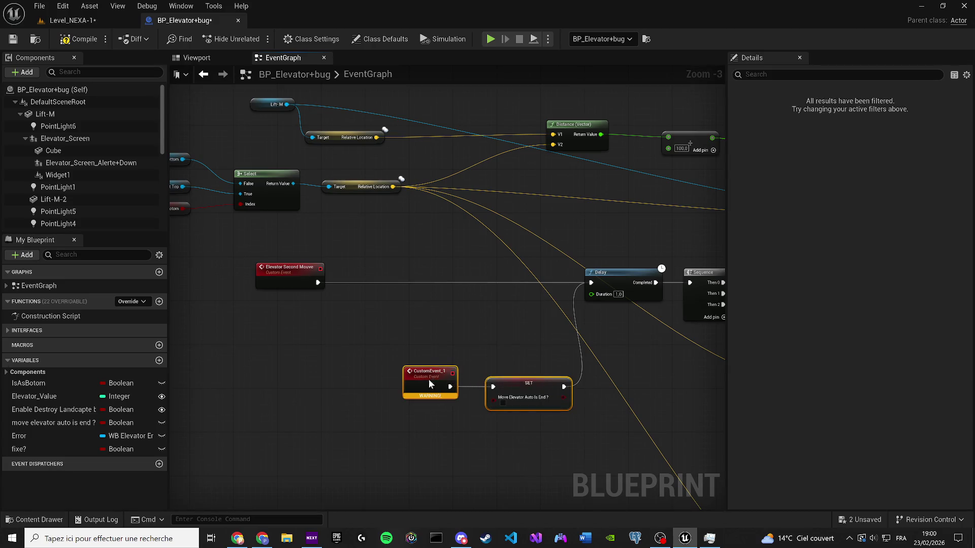
scroll(291, 357, down, 6)
scroll(553, 418, up, 1)
scroll(550, 436, up, 3)
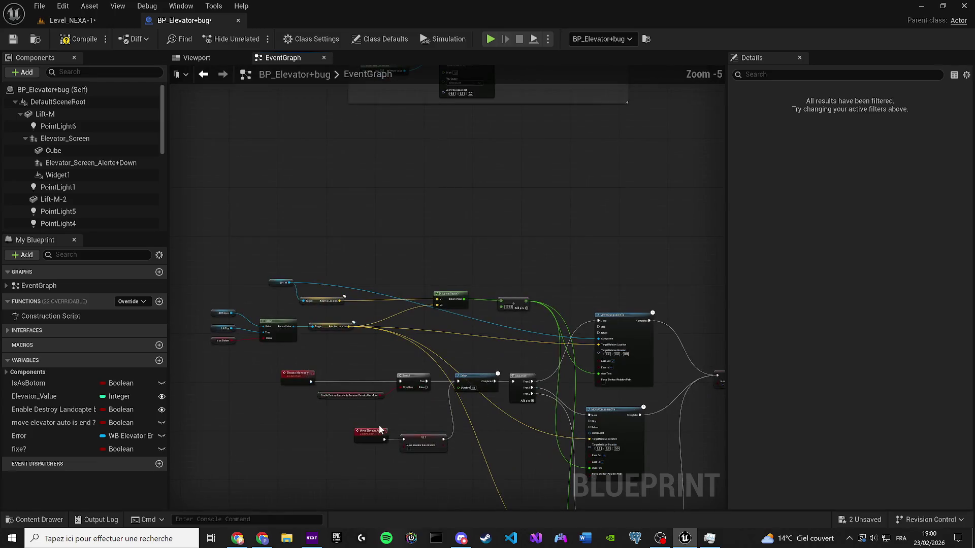
scroll(512, 424, down, 6)
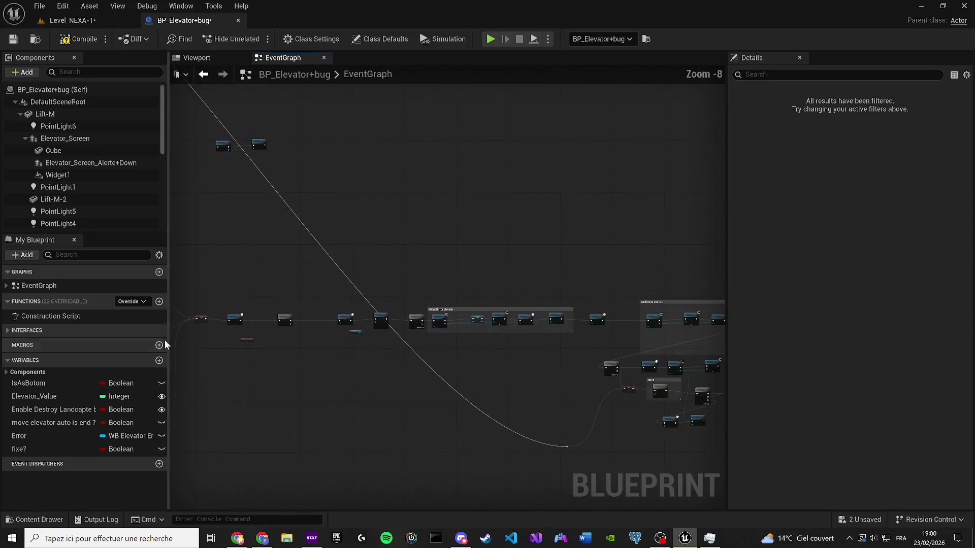
scroll(459, 327, up, 9)
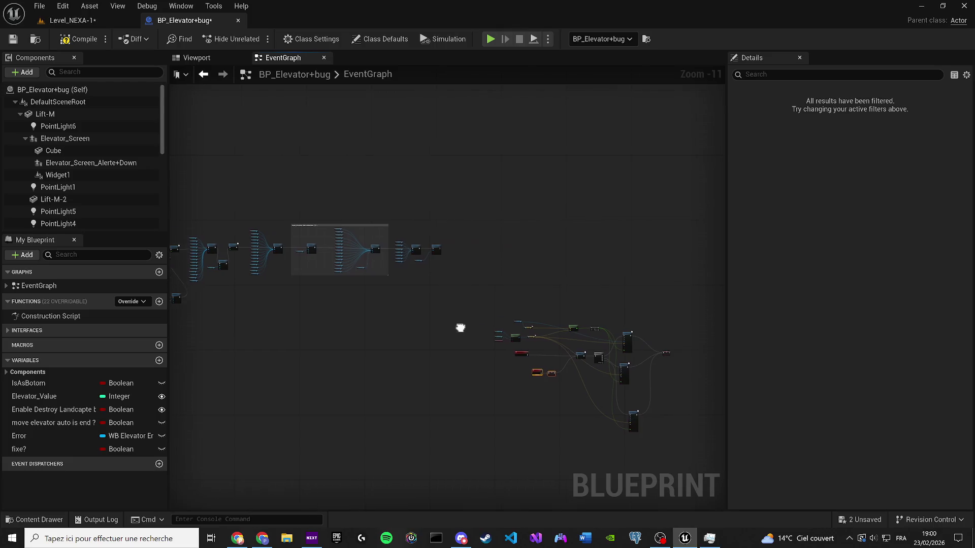
Rename CustomEvent_1 to 'Move ellevator'.
click(355, 353)
key(F2)
text(Move ellevator)
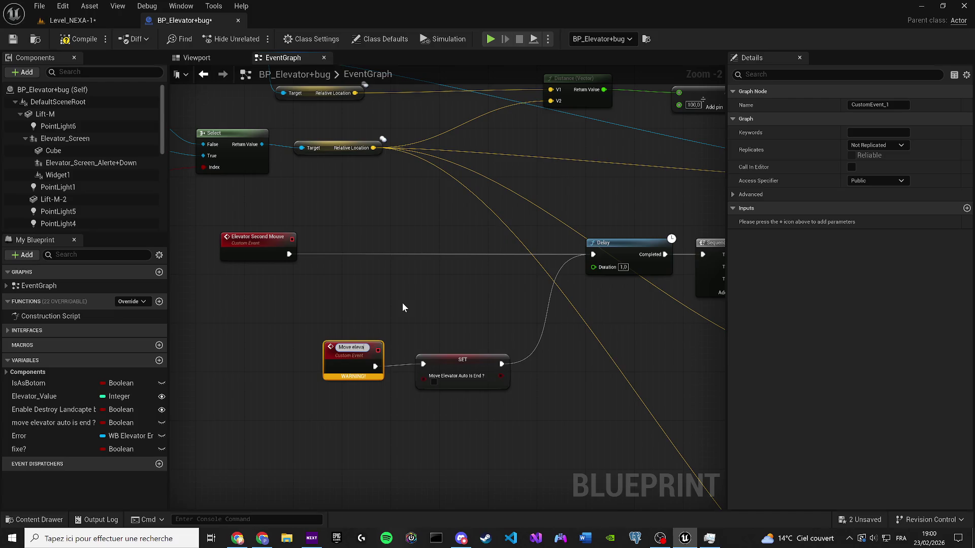
key(Return)
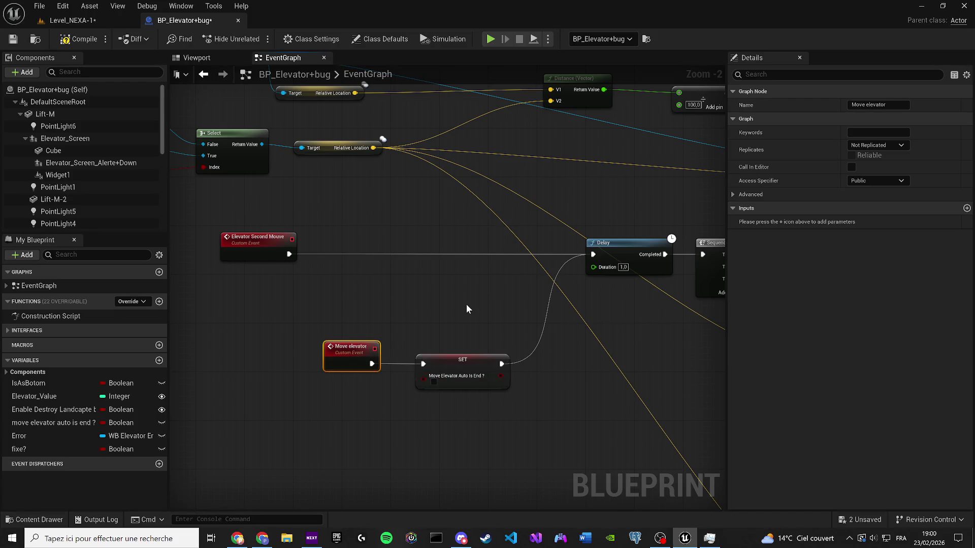
drag(392, 266, 239, 276)
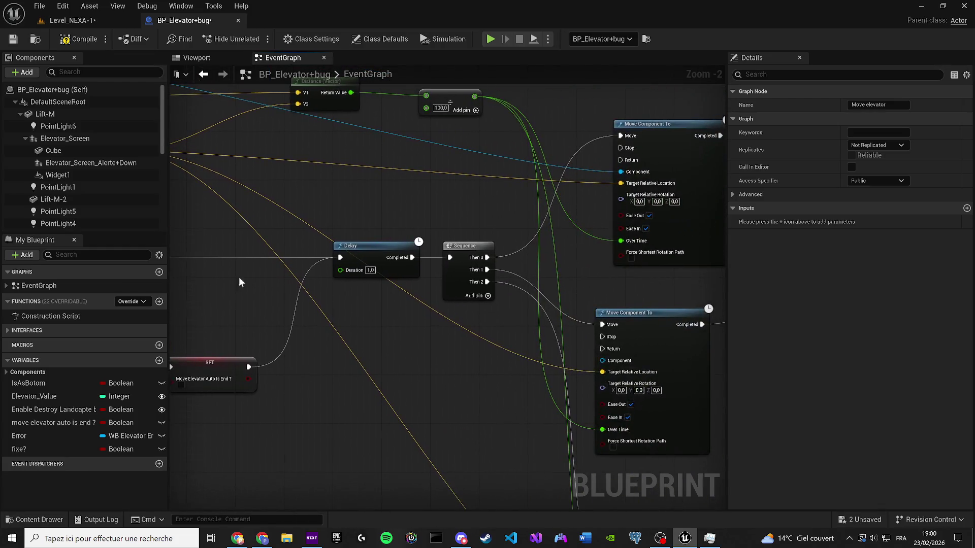
scroll(330, 287, down, 7)
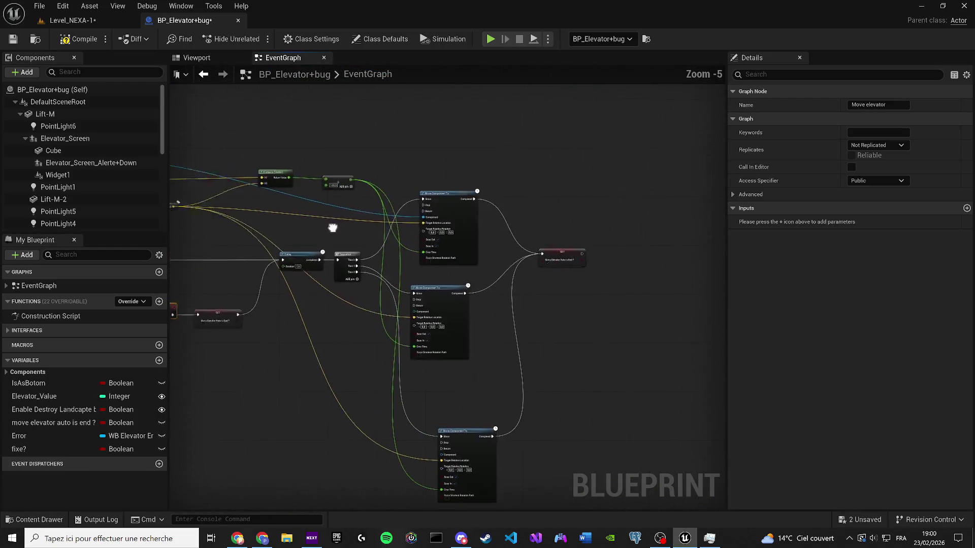
scroll(616, 285, down, 3)
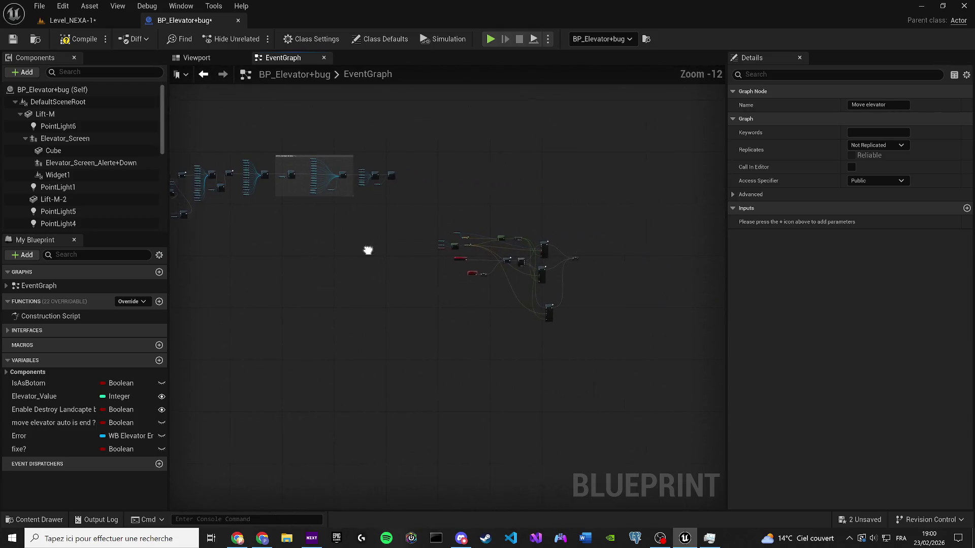
Add an Elevator Second Mouve call node wired after Set Visibility.
scroll(440, 235, up, 5)
click(462, 244)
scroll(335, 321, down, 5)
mouse_move(474, 317)
mouse_down()
mouse_move(197, 327)
mouse_move(71, 313)
mouse_move(116, 293)
mouse_move(283, 309)
mouse_up()
scroll(283, 309, up, 8)
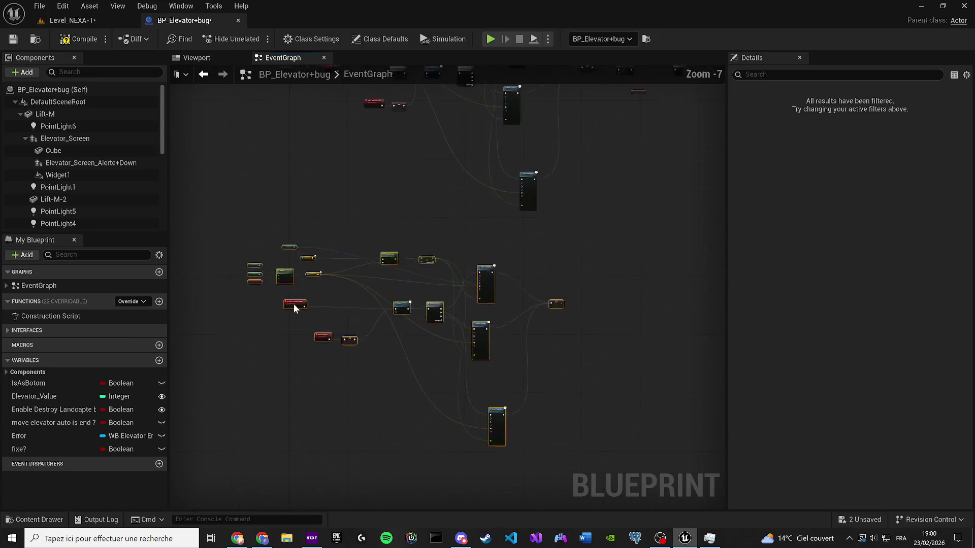
click(314, 298)
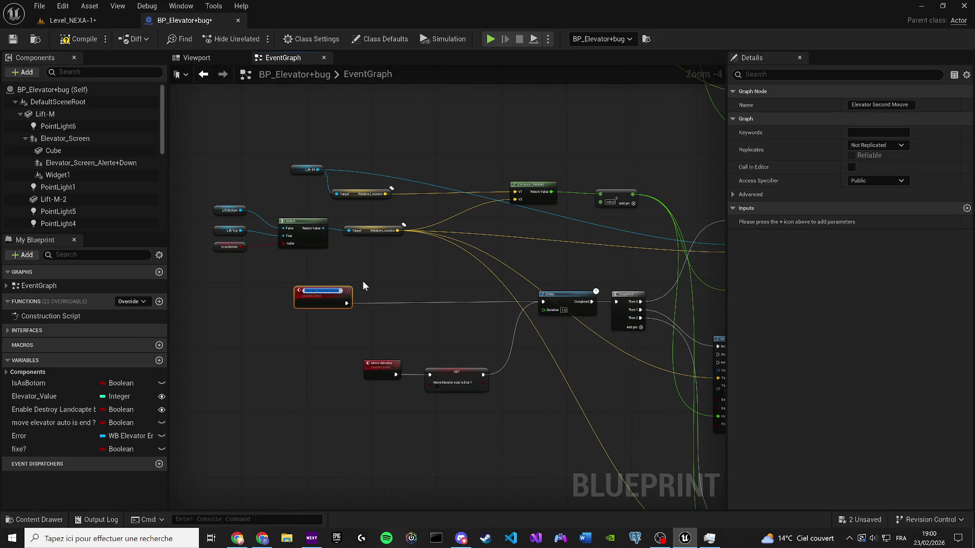
click(391, 277)
scroll(391, 276, down, 8)
scroll(367, 276, up, 9)
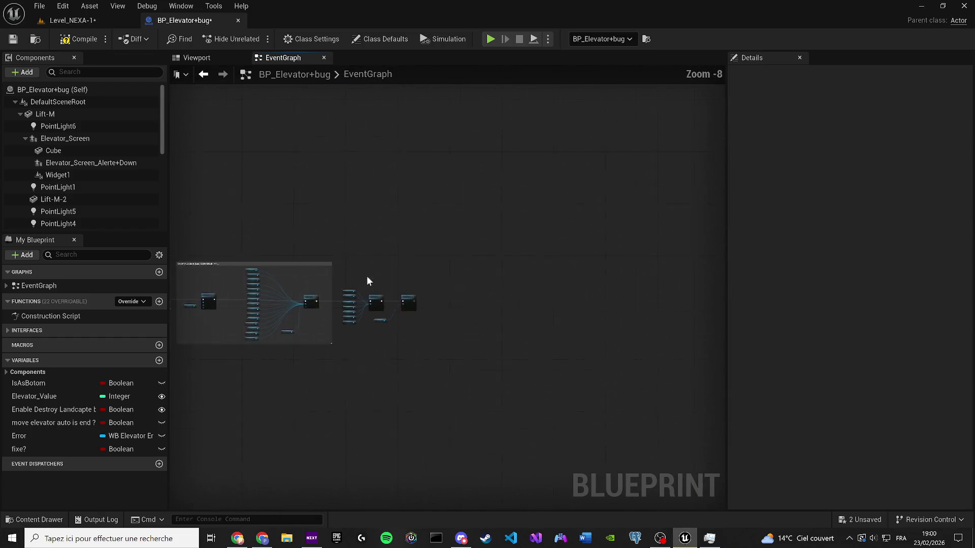
right_click(402, 259)
text(Elevator Second Mouve)
key(Return)
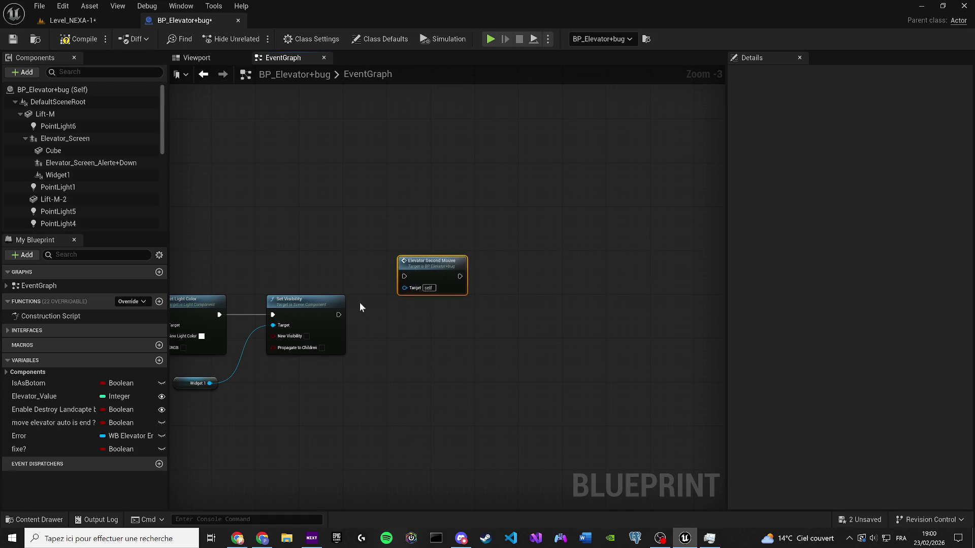
drag(406, 276, 497, 311)
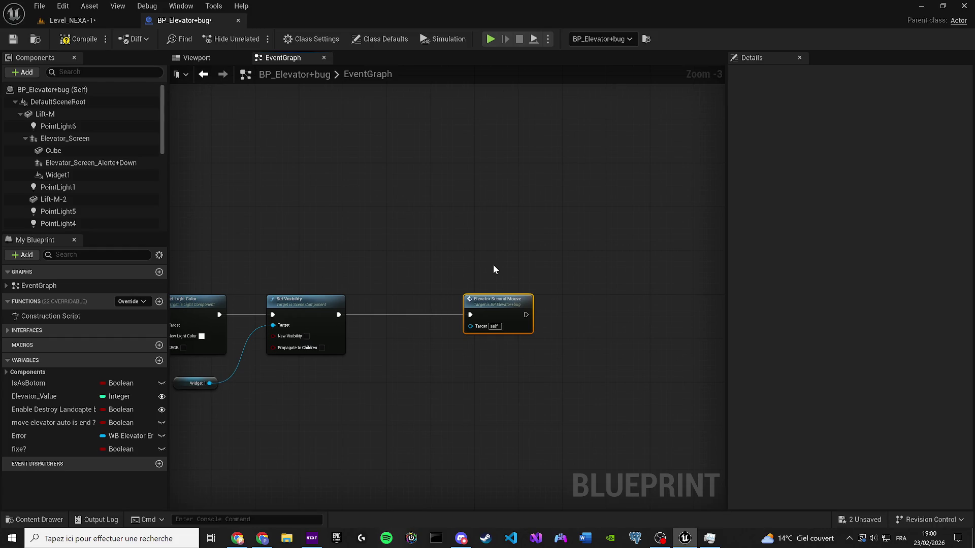
Wrap the Elevator Second Mouve call in a comment titled MOVE.
text(c)
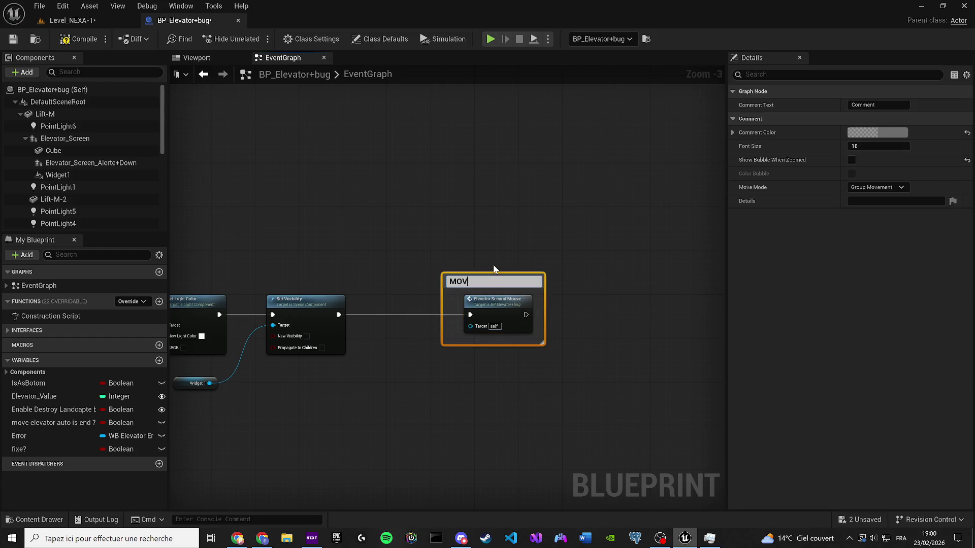
text(E)
key(Return)
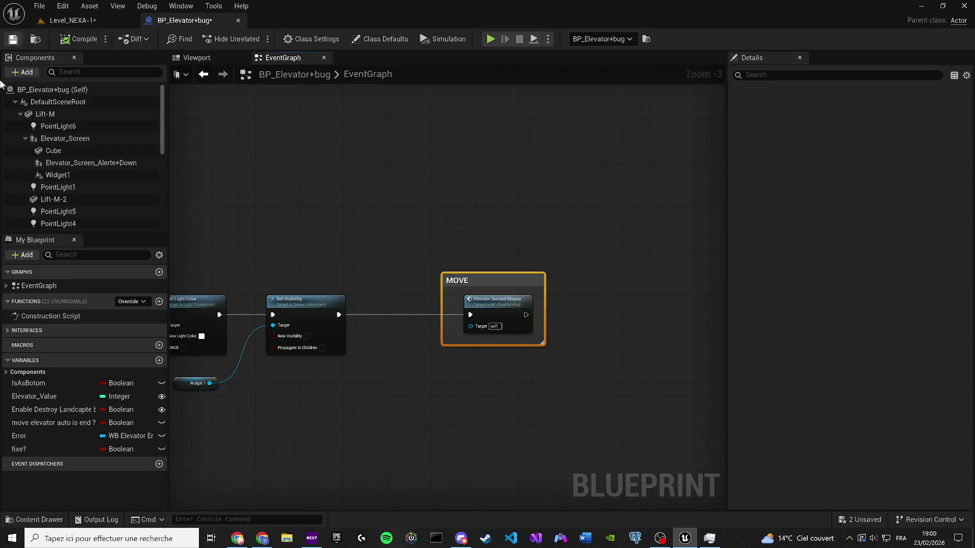
key(alt+Tab)
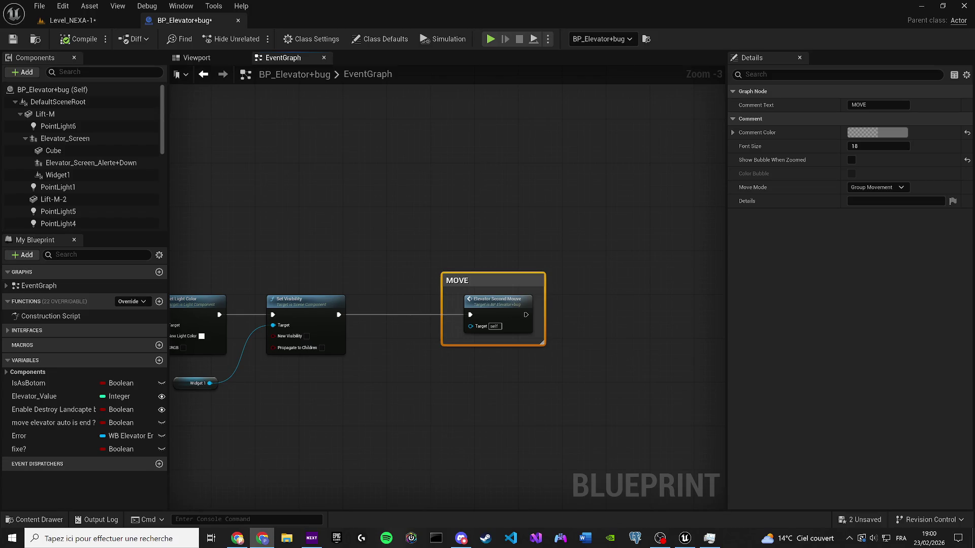
click(496, 388)
scroll(371, 380, down, 8)
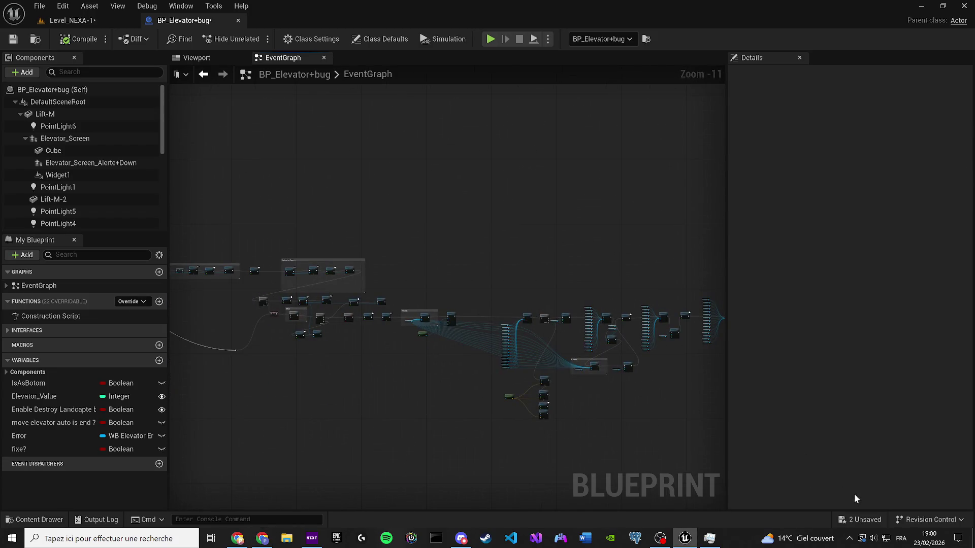
click(847, 522)
Save the blueprint and level, then wrap the second move graph in a 'seonc move' comment.
click(543, 383)
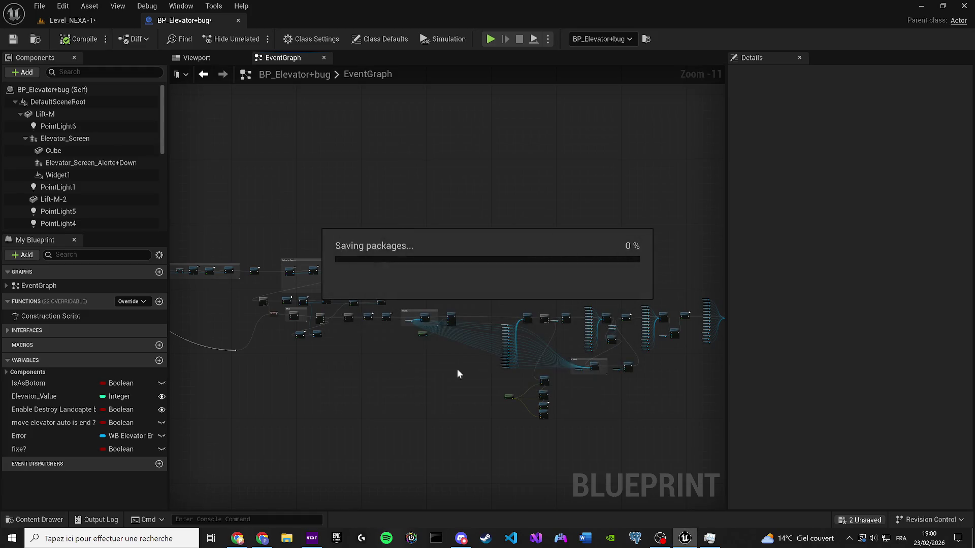
scroll(404, 312, up, 1)
drag(586, 433, 340, 295)
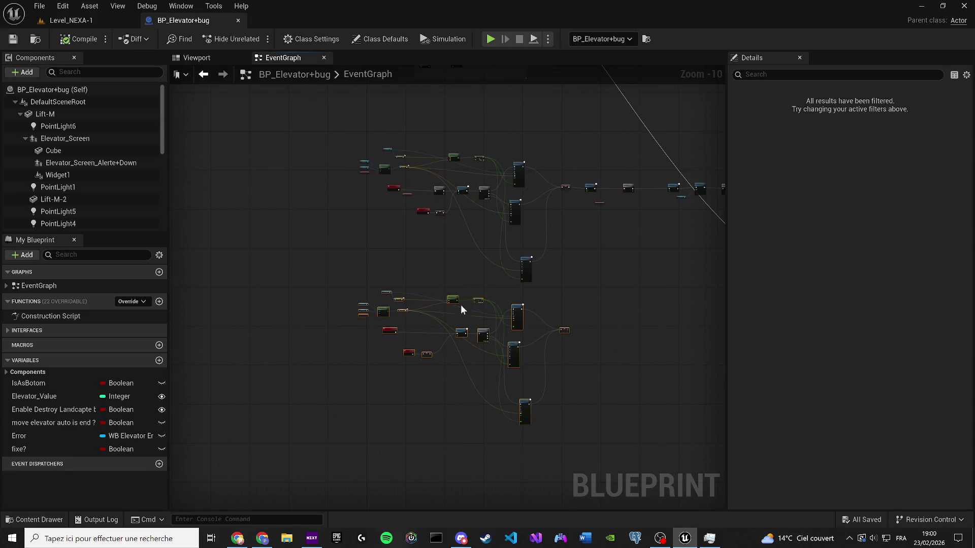
key(c)
text(seonc move)
key(Return)
scroll(492, 197, up, 5)
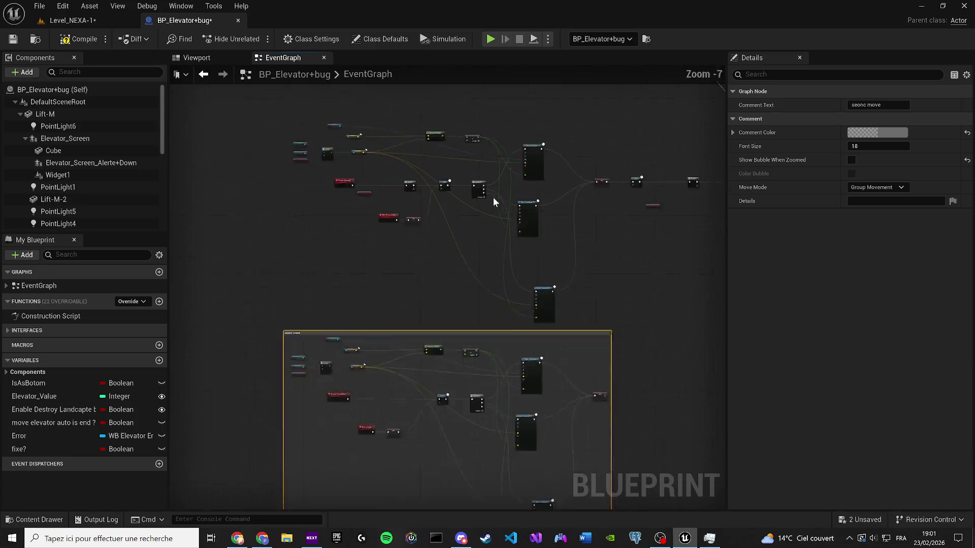
mouse_move(460, 197)
mouse_down()
mouse_move(538, 331)
mouse_move(224, 291)
mouse_move(441, 317)
mouse_up()
scroll(94, 188, down, 5)
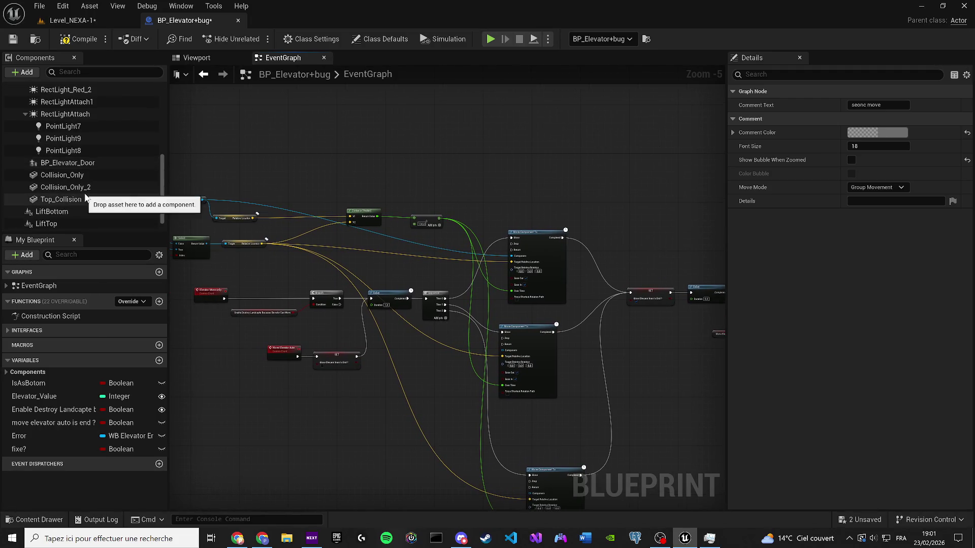
Duplicate the LiftTop and LiftBottom components in the blueprint.
click(76, 211)
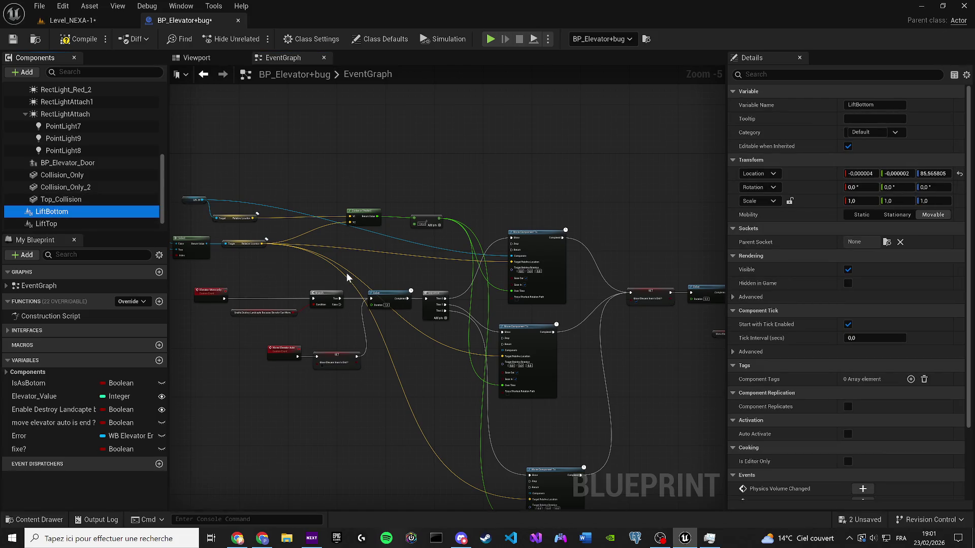
scroll(347, 277, up, 4)
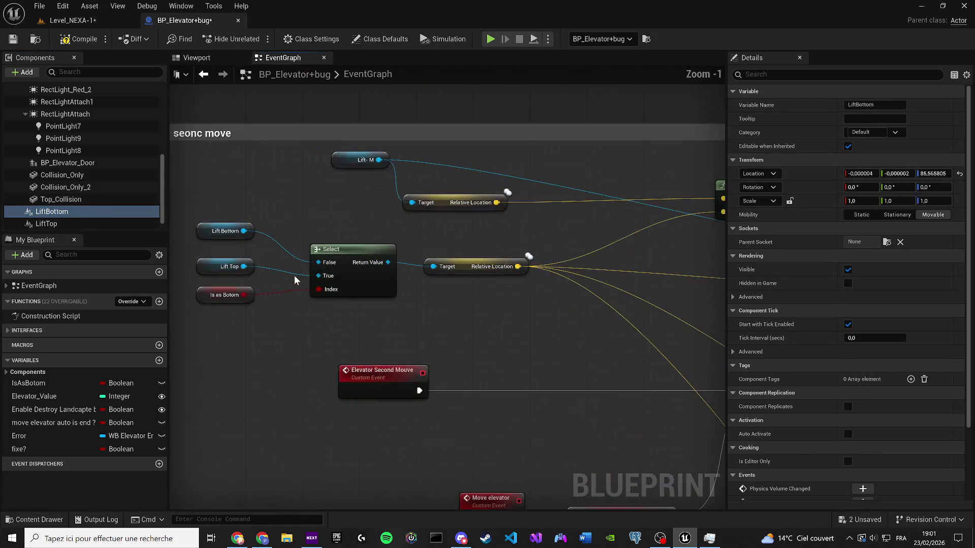
click(278, 232)
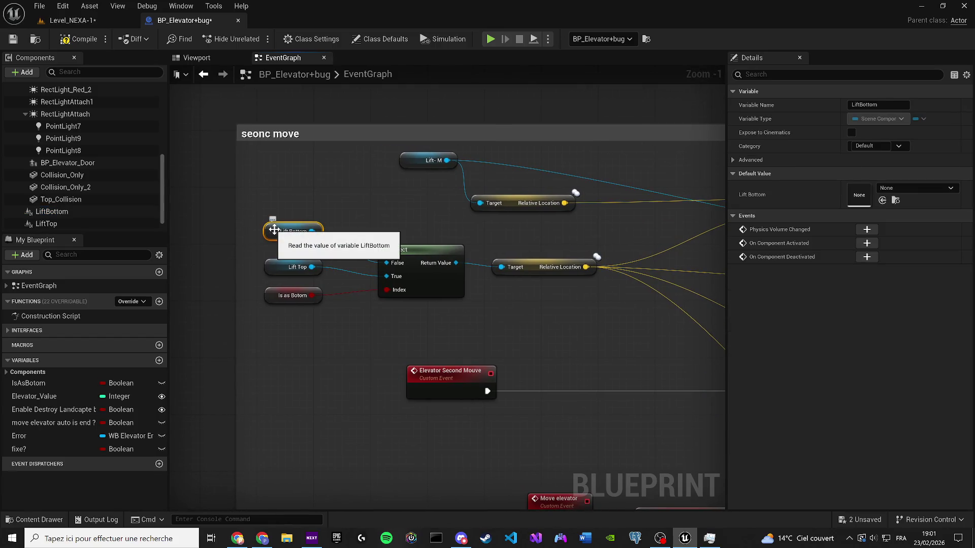
click(201, 58)
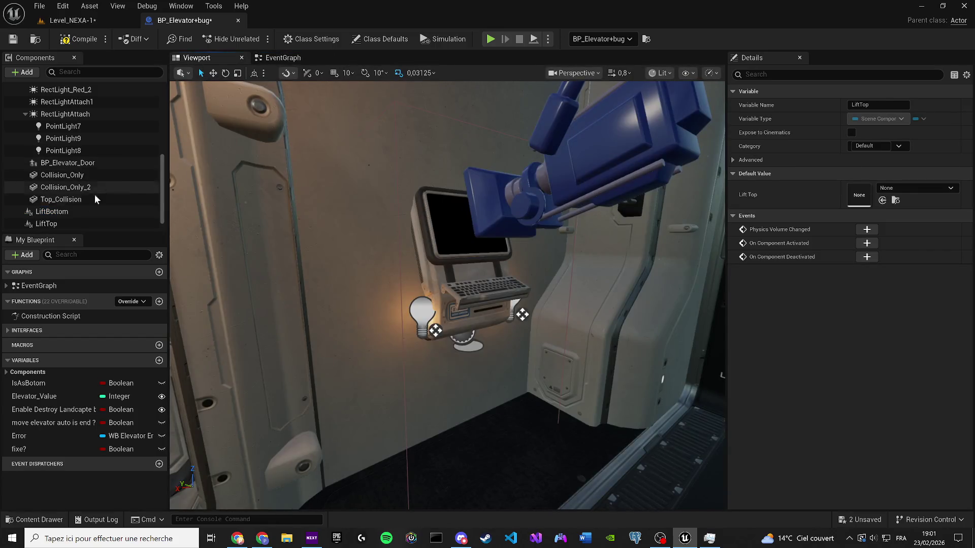
click(74, 224)
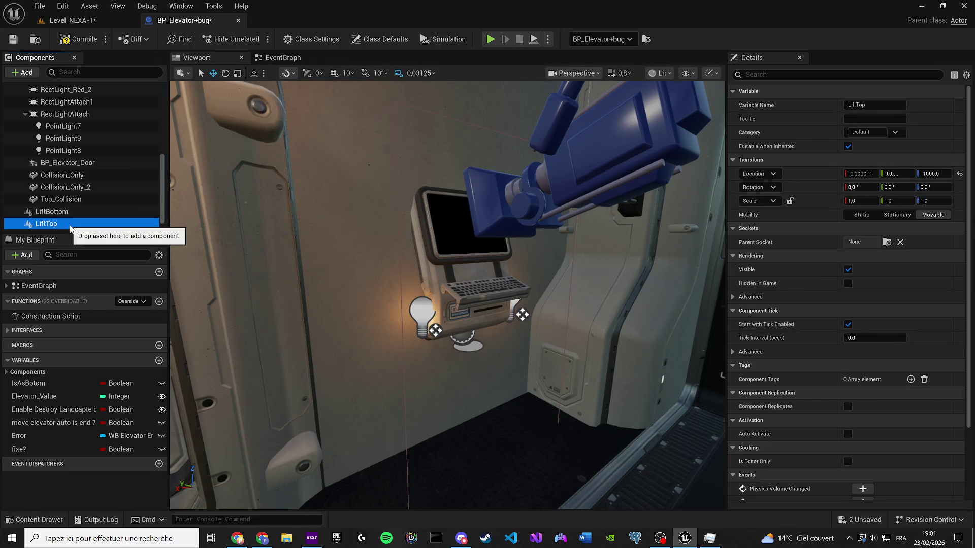
double_click(71, 223)
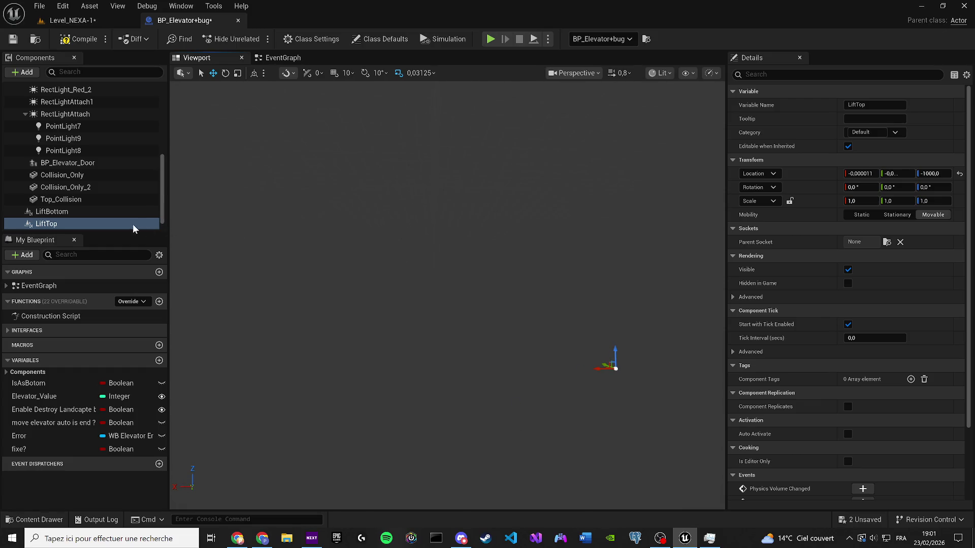
ctrl+click(61, 211)
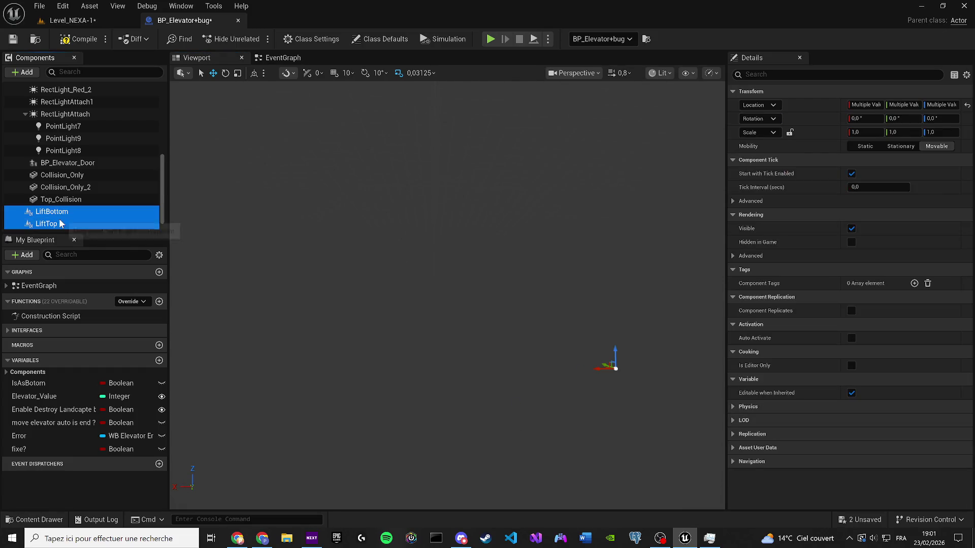
key(ctrl+d)
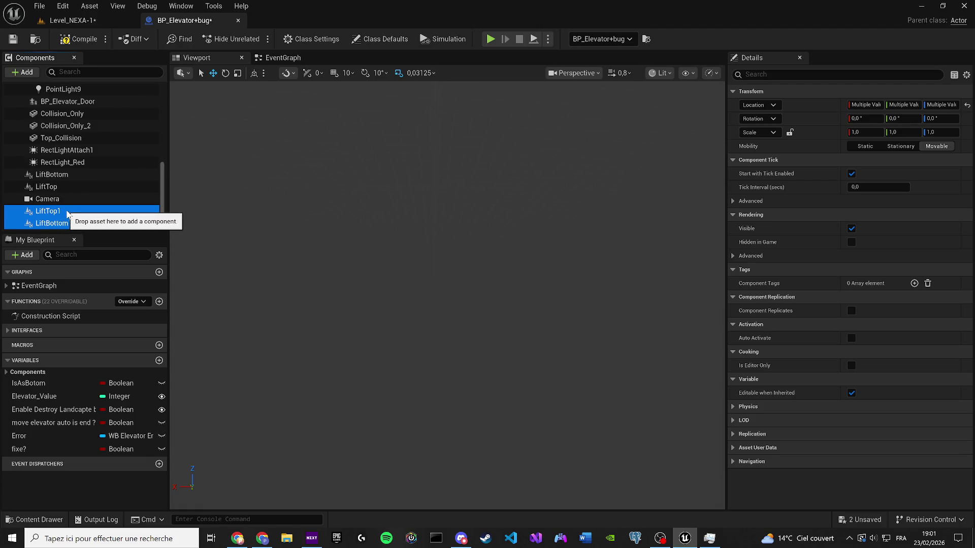
Rename the copies to LiftTop-v2 and LiftBottom-v2.
click(67, 212)
key(End)
key(BackSpace)
text(-)
key(Return)
click(101, 225)
key(F2)
key(End)
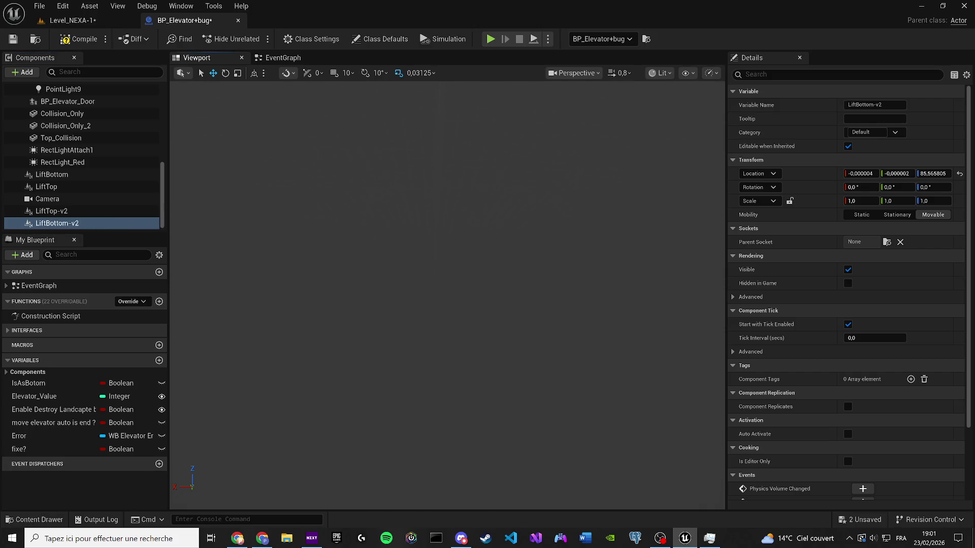
click(127, 211)
click(88, 225)
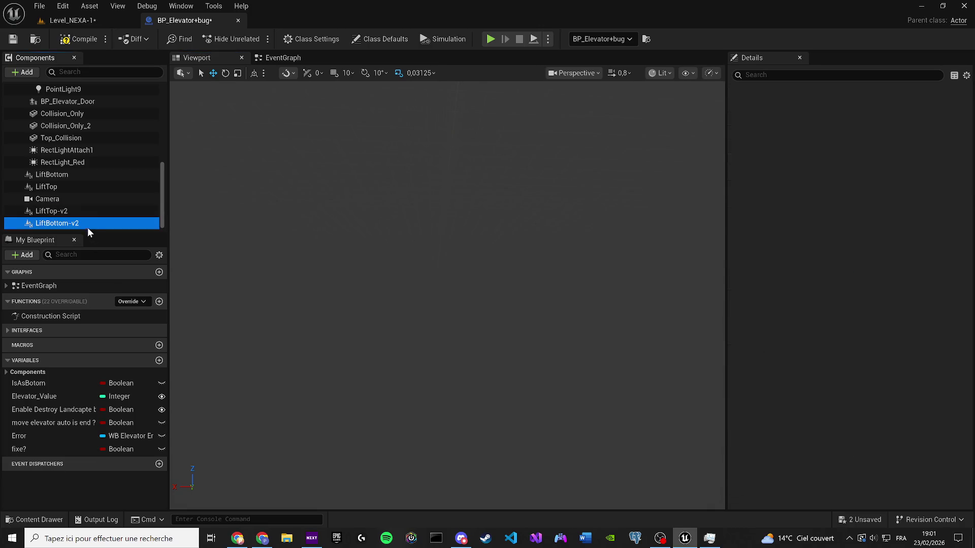
Copy LiftTop's location and paste it onto LiftBottom-v2.
scroll(401, 236, up, 3)
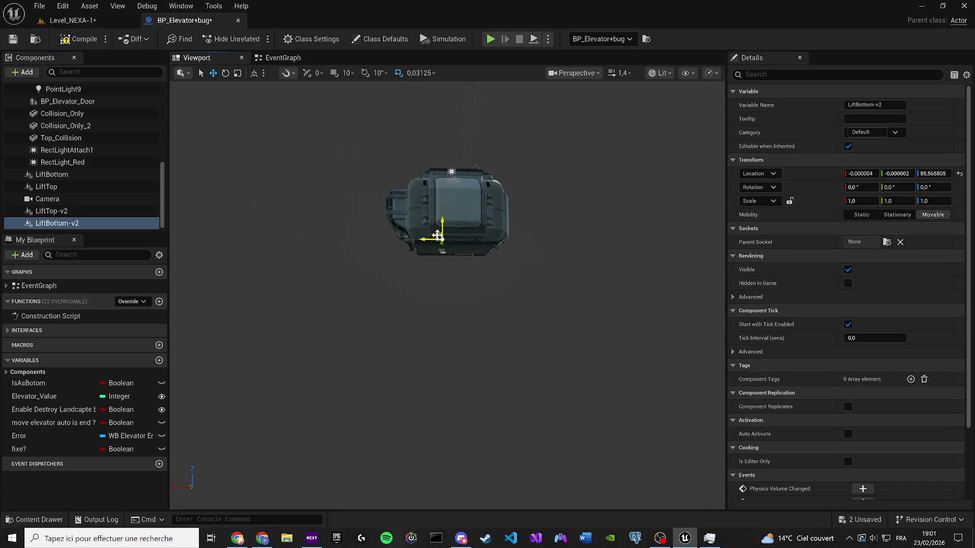
drag(299, 209, 441, 223)
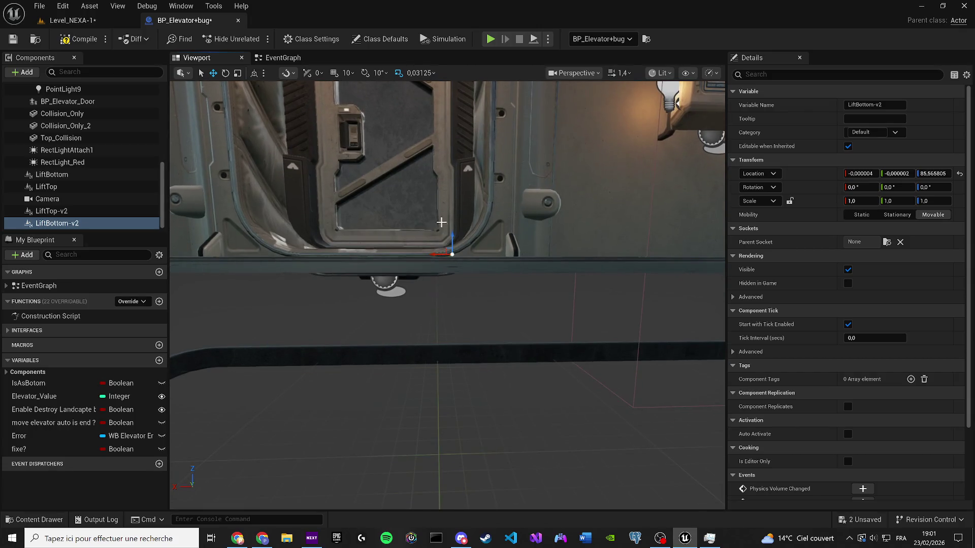
click(63, 175)
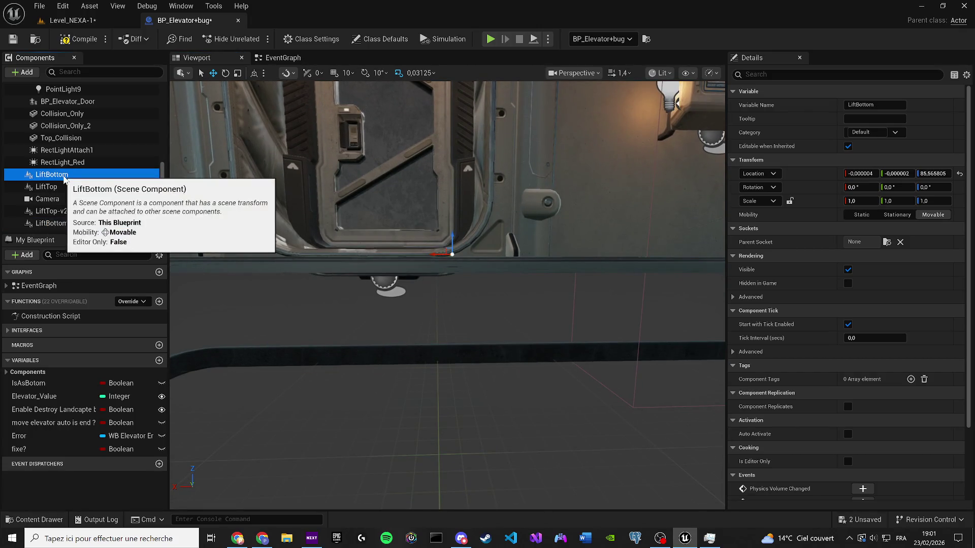
click(63, 187)
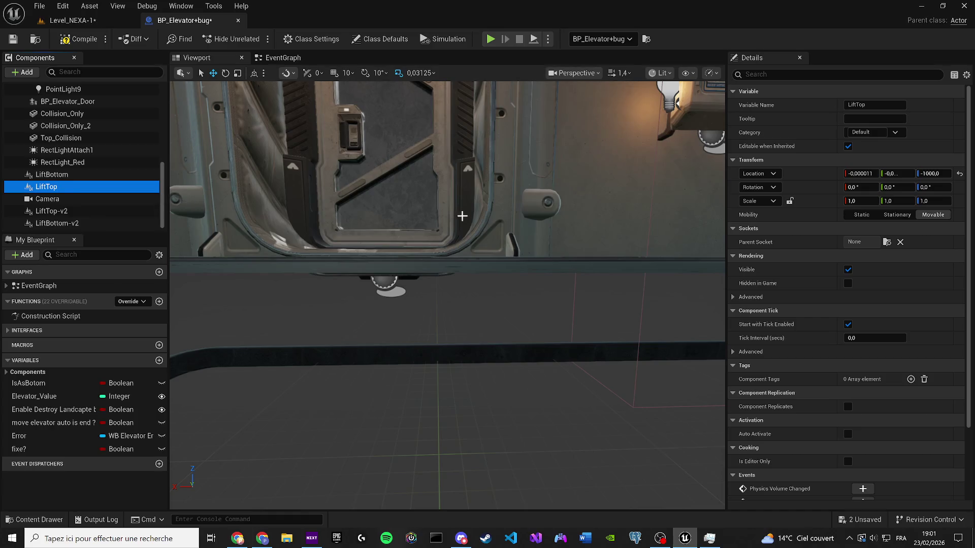
key(f)
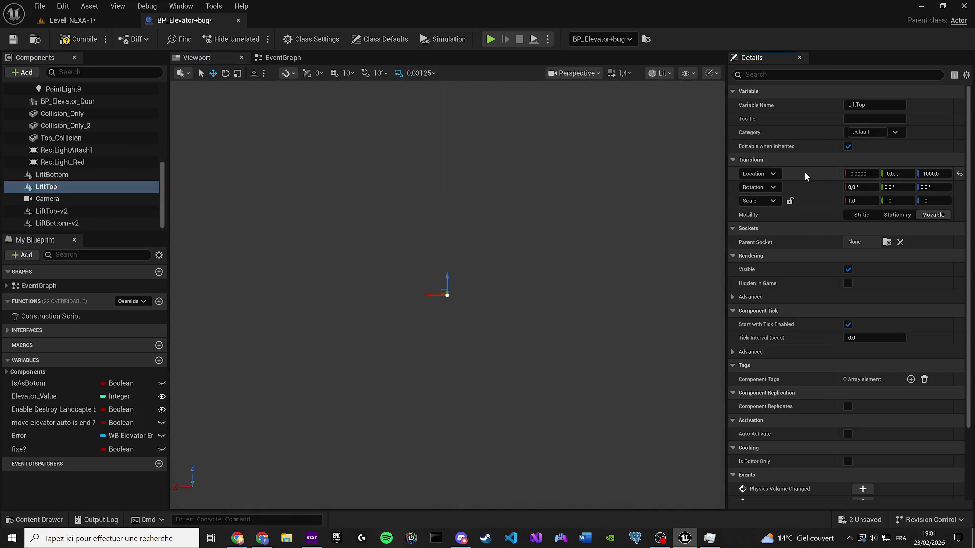
right_click(805, 173)
click(823, 194)
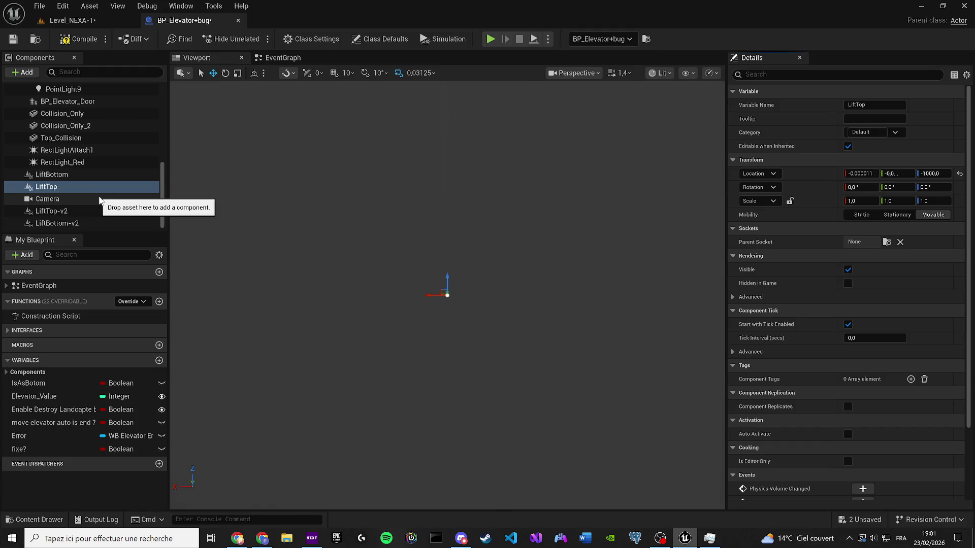
click(71, 223)
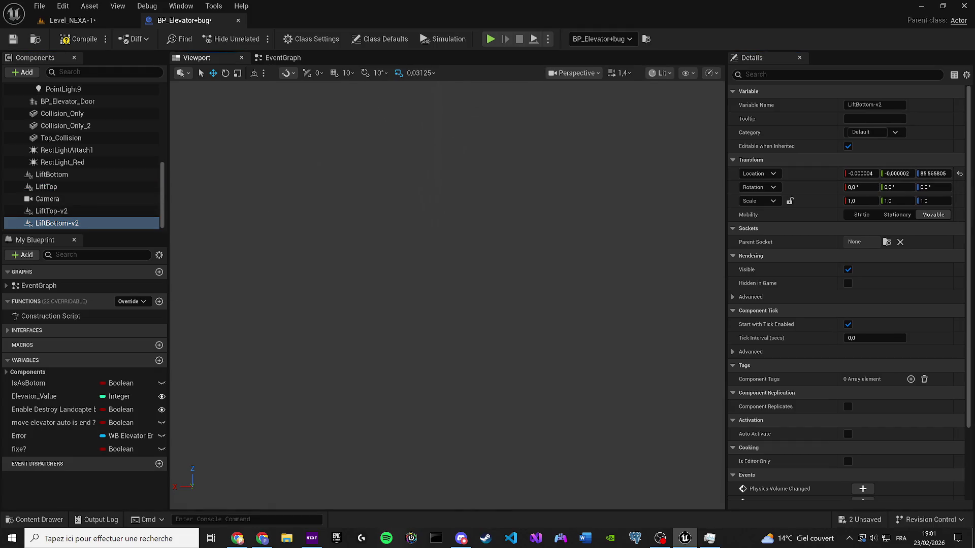
right_click(810, 178)
click(841, 207)
scroll(446, 294, up, 2)
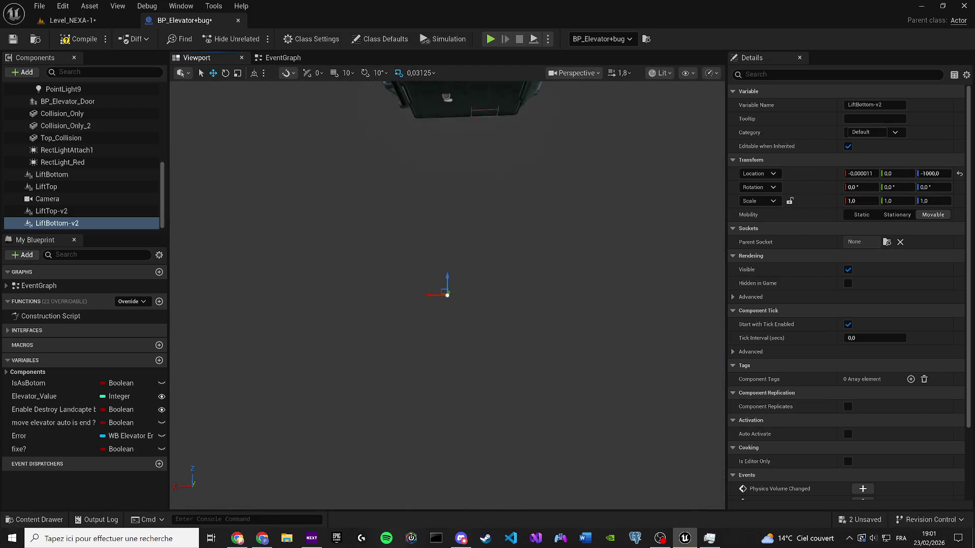
click(93, 212)
scroll(416, 283, down, 3)
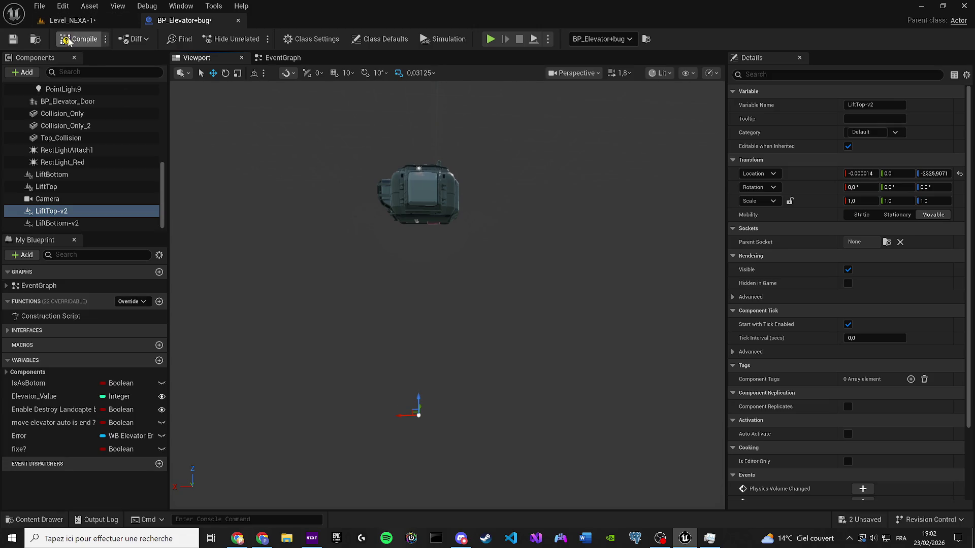
click(283, 57)
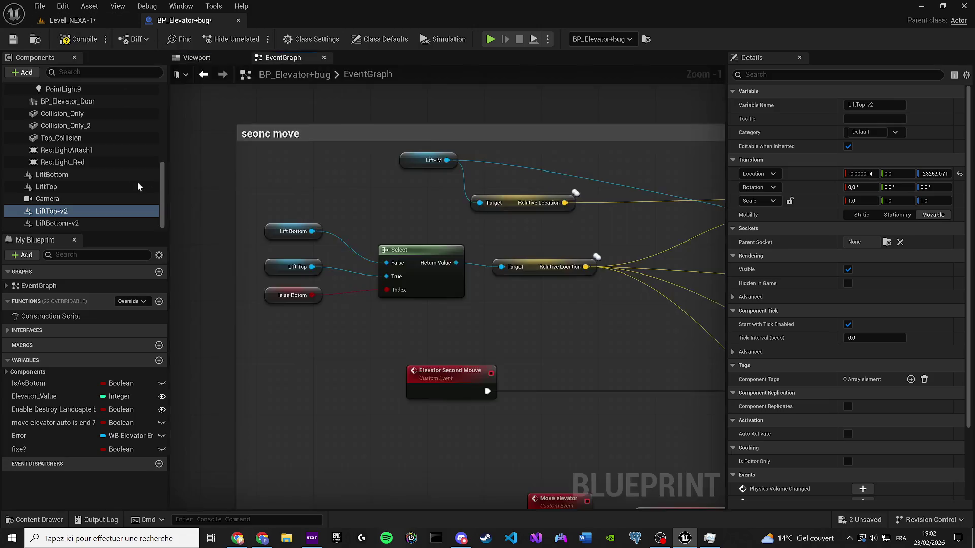
Feed LiftTop-v2 and LiftBottom-v2 into the Select node and retitle the comment '2e move'.
mouse_move(85, 211)
mouse_down()
mouse_move(263, 251)
mouse_move(270, 265)
mouse_up()
mouse_move(105, 224)
mouse_down()
mouse_move(270, 233)
mouse_move(144, 160)
mouse_up()
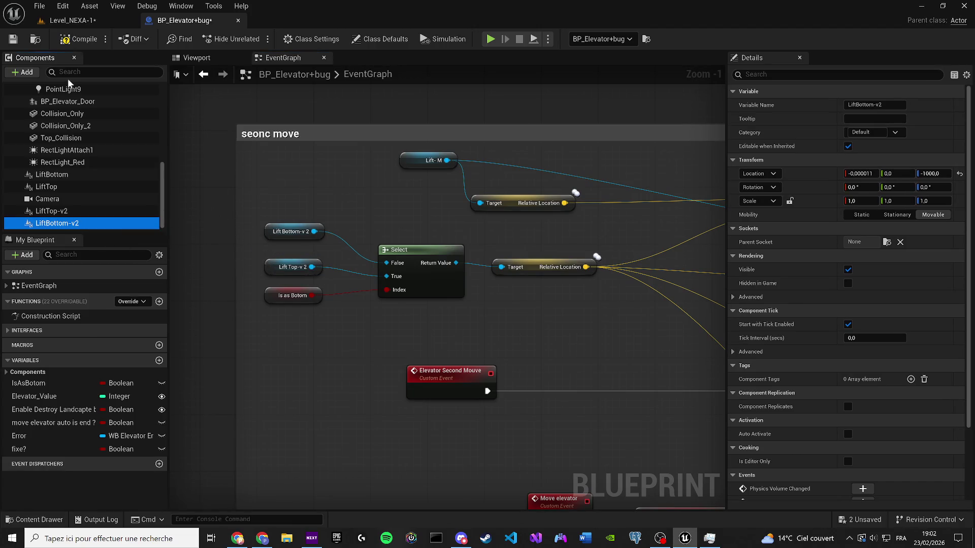
click(264, 134)
double_click(264, 134)
drag(257, 135, 275, 135)
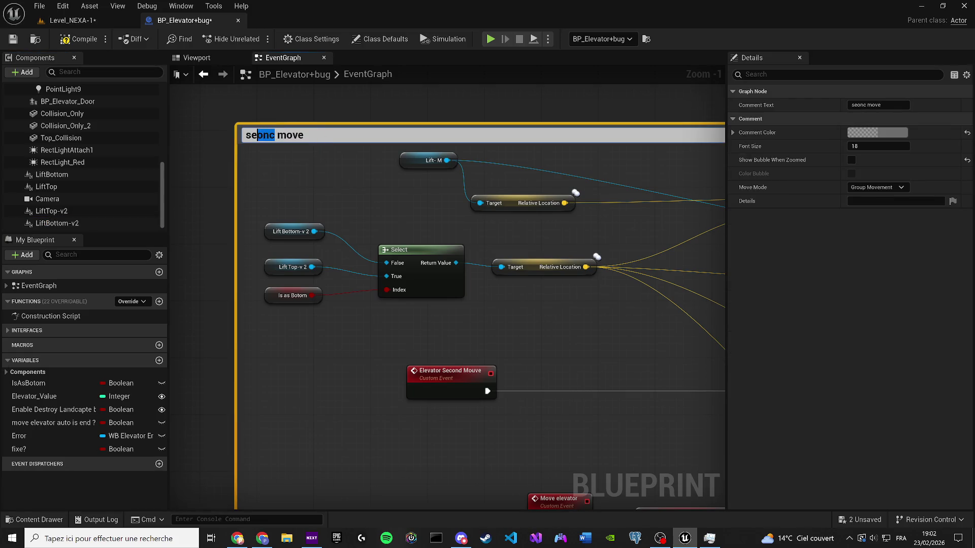
text(co)
text(nd)
key(BackSpace)
key(BackSpace)
key(BackSpace)
key(BackSpace)
key(BackSpace)
key(BackSpace)
text(2)
text(e)
key(Return)
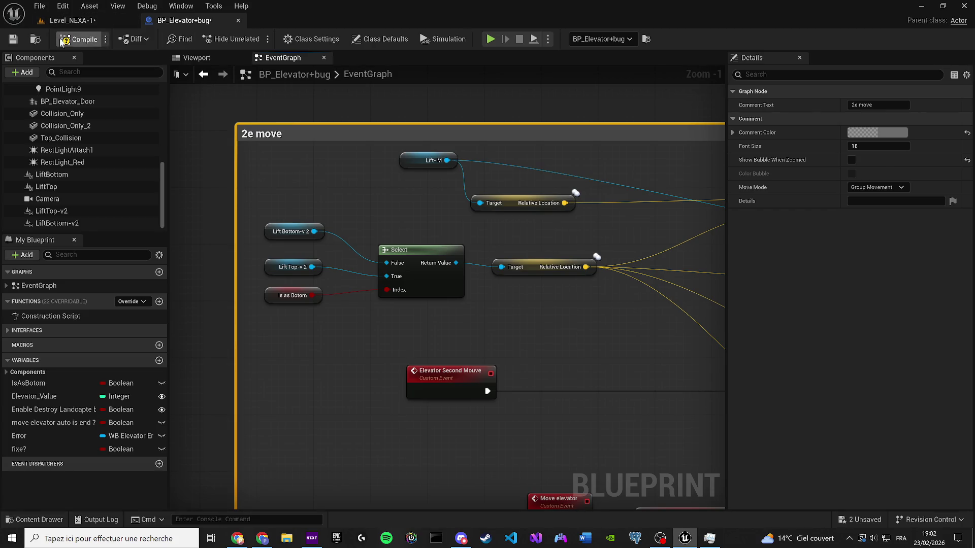
Compile and save the elevator blueprint.
click(12, 40)
click(66, 20)
click(12, 39)
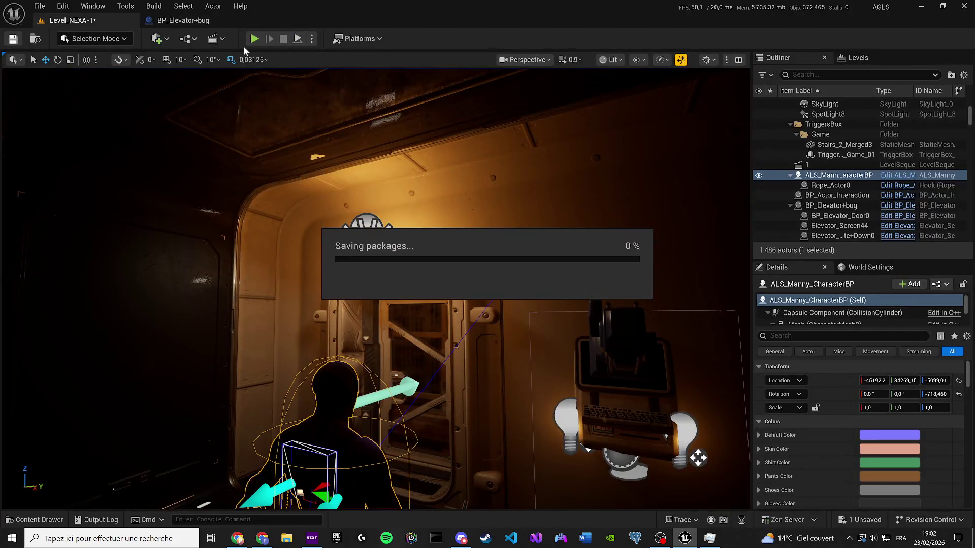
Play the level and walk the character up to the elevator door.
click(250, 41)
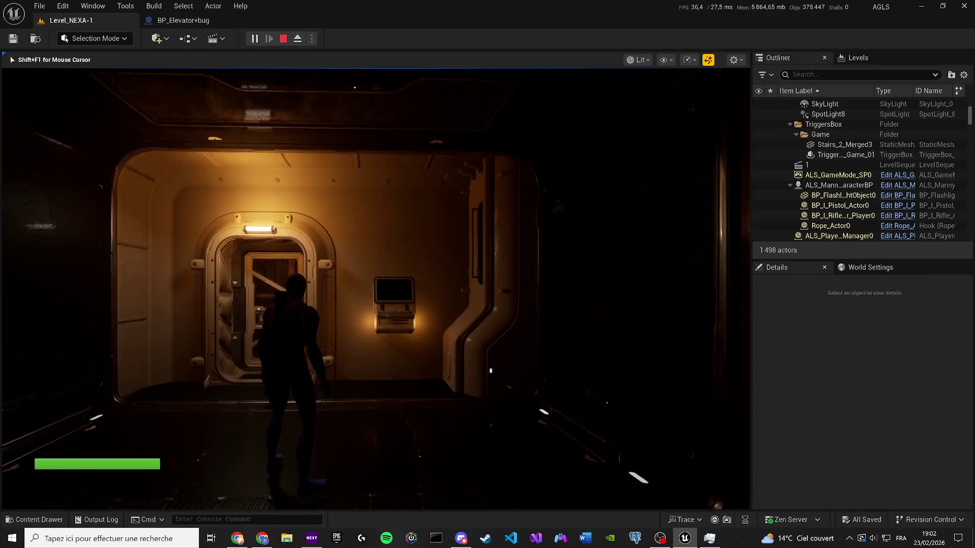
key(w)
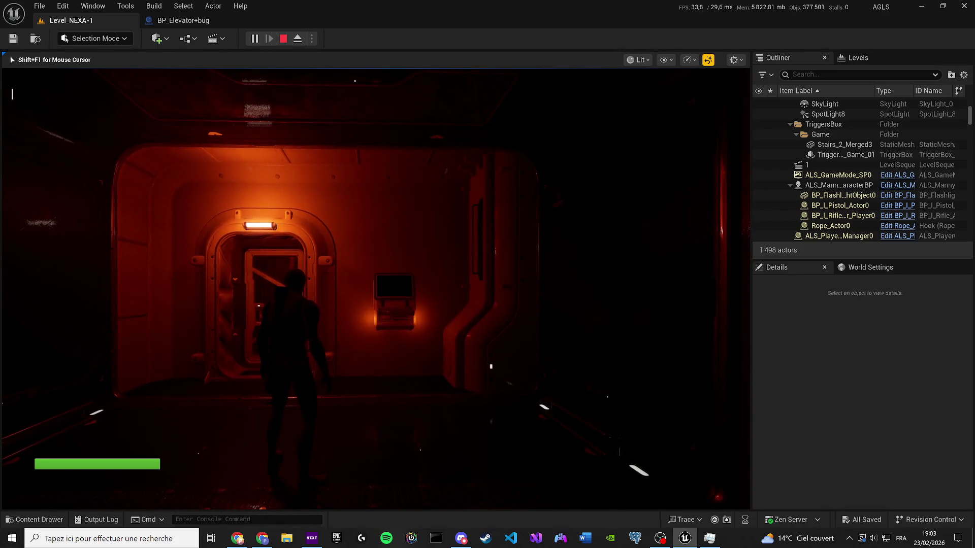
key(w)
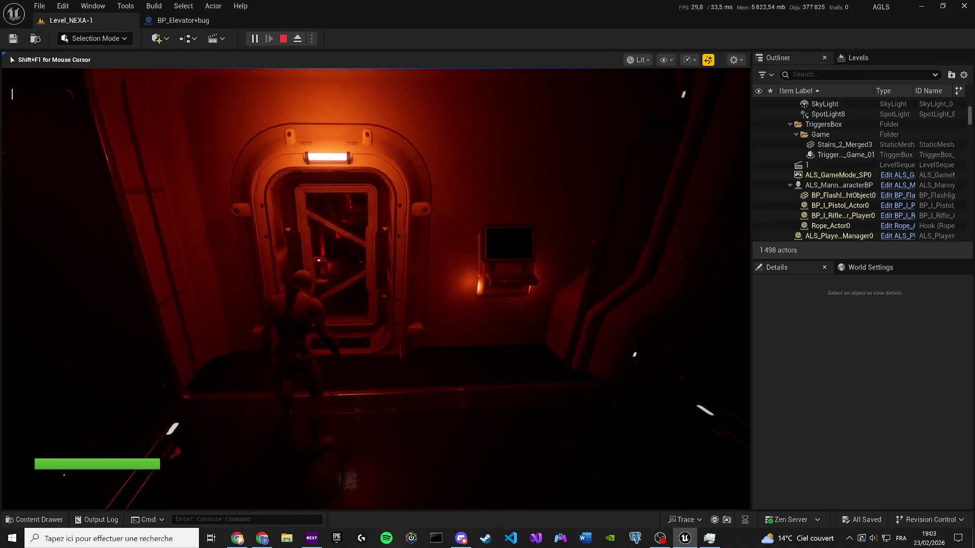
key(F2)
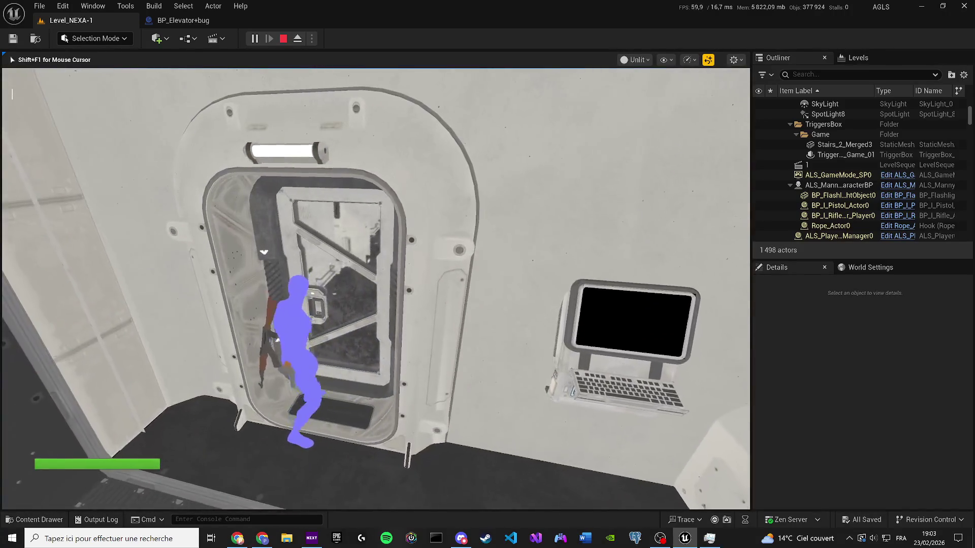
key(super)
Eject to inspect the character in the doorway, stop play, and return to the elevator blueprint.
click(297, 41)
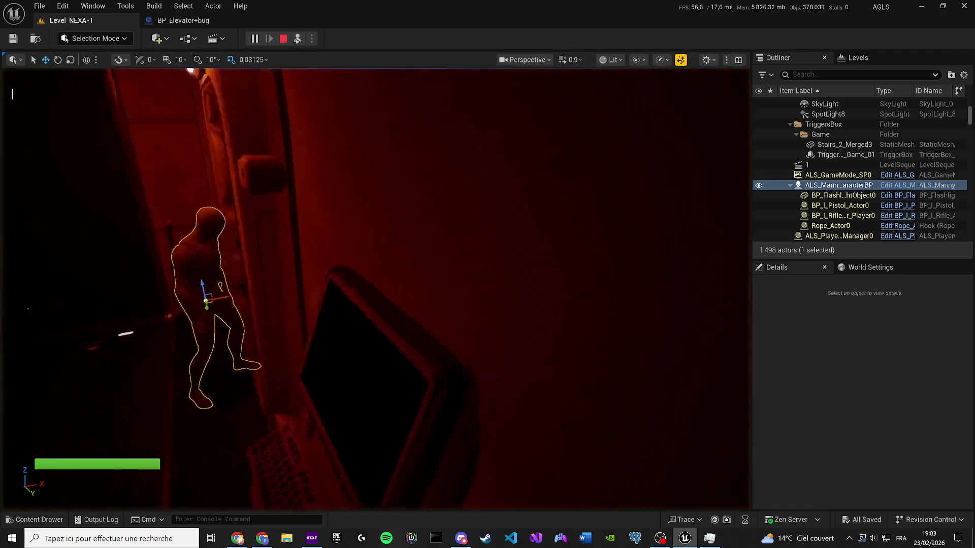
key(f)
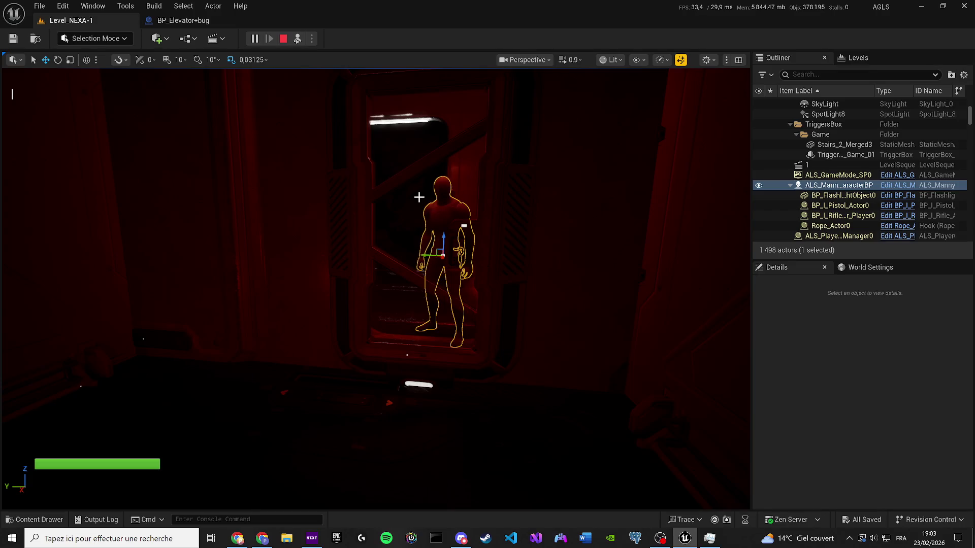
mouse_move(415, 193)
mouse_down()
mouse_move(416, 244)
mouse_move(377, 160)
mouse_up()
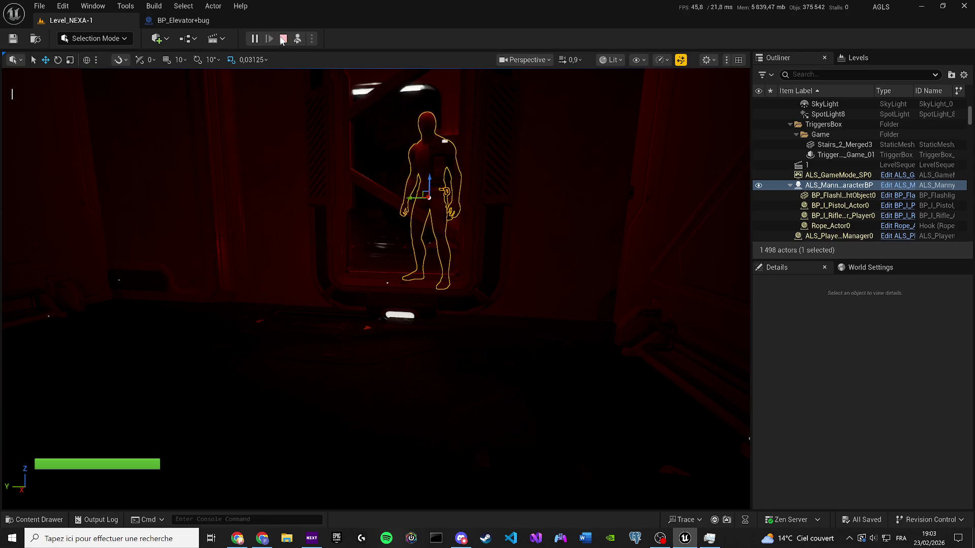
click(284, 38)
click(198, 19)
click(201, 57)
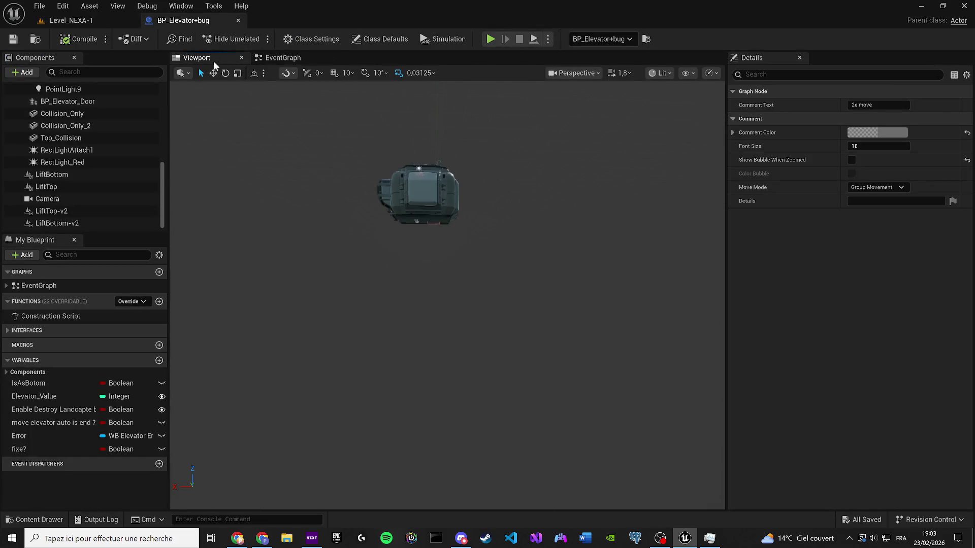
Lower LiftBottom-v2 to Z -1055,9259 and save the blueprint.
click(111, 226)
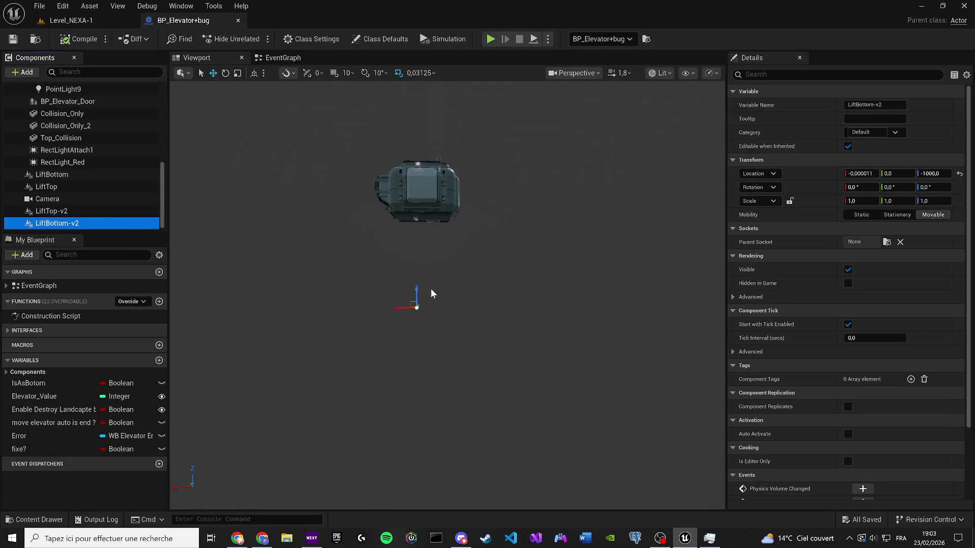
drag(416, 286, 416, 292)
click(12, 40)
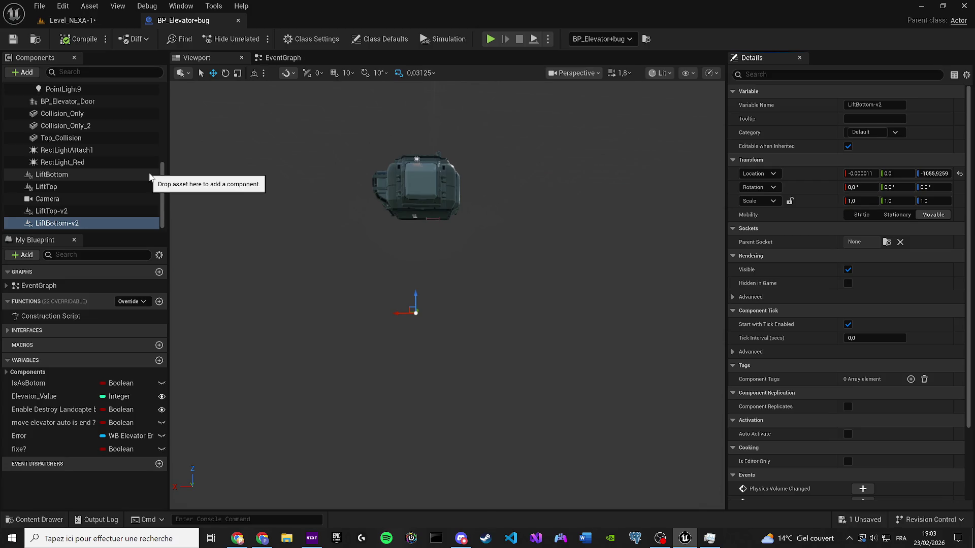
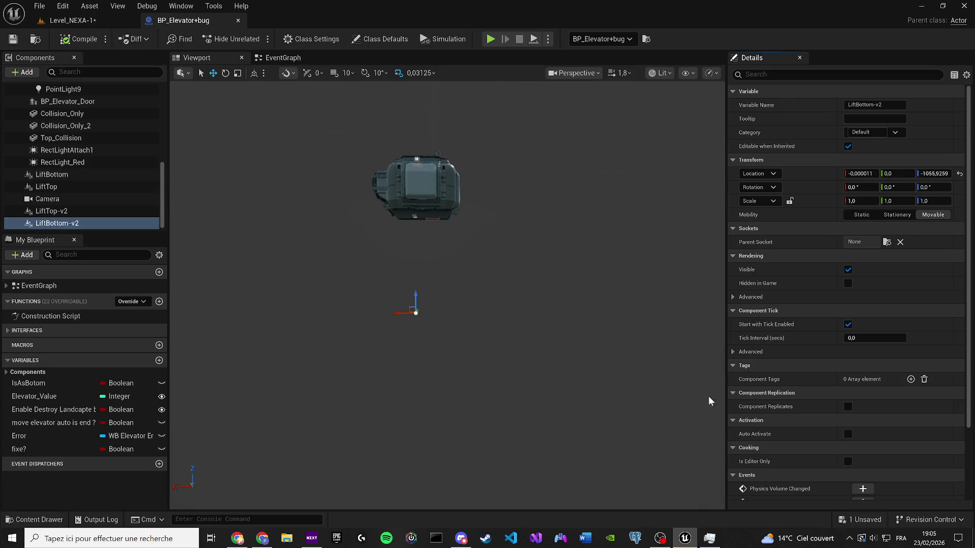
Save the unsaved level and bring the elevator's flicker logic into view in the EventGraph.
click(853, 520)
click(567, 383)
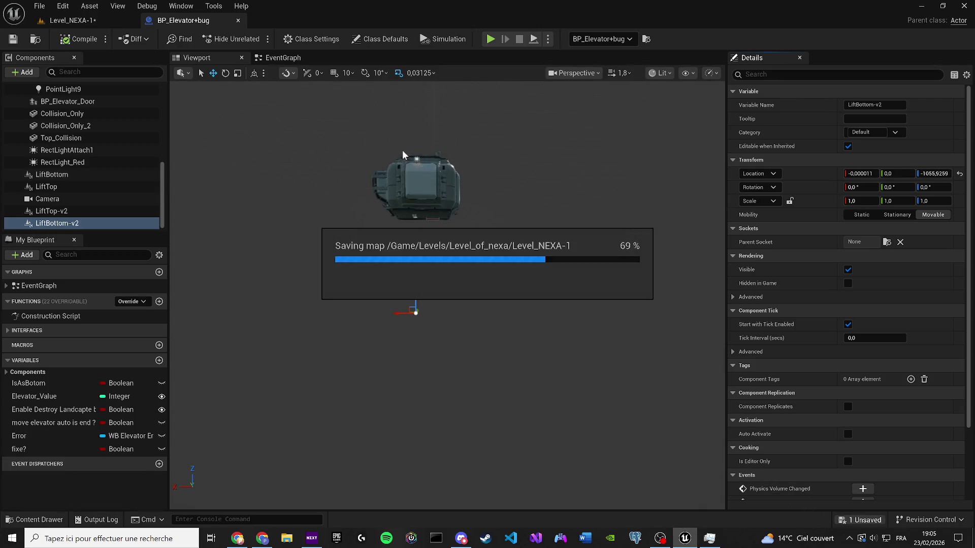
click(269, 58)
scroll(586, 325, down, 10)
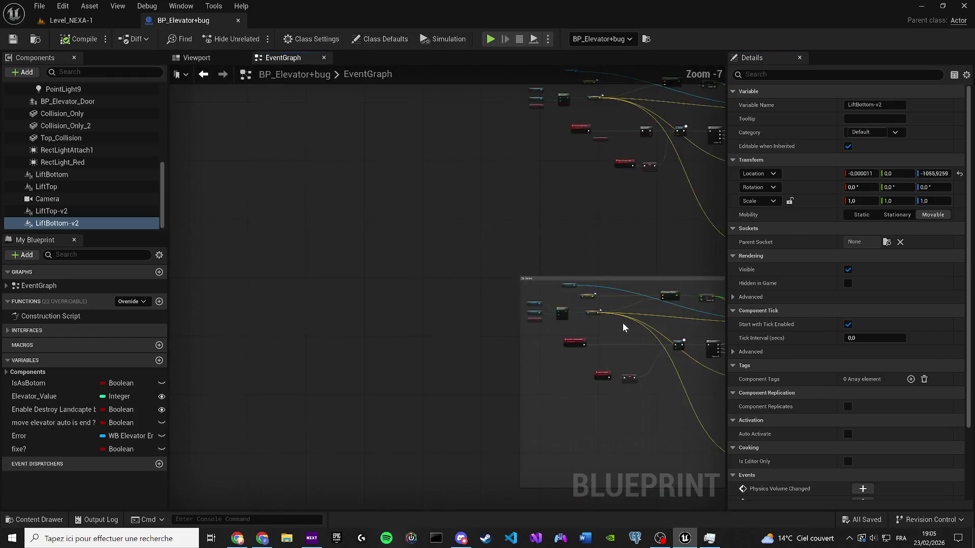
scroll(518, 261, up, 4)
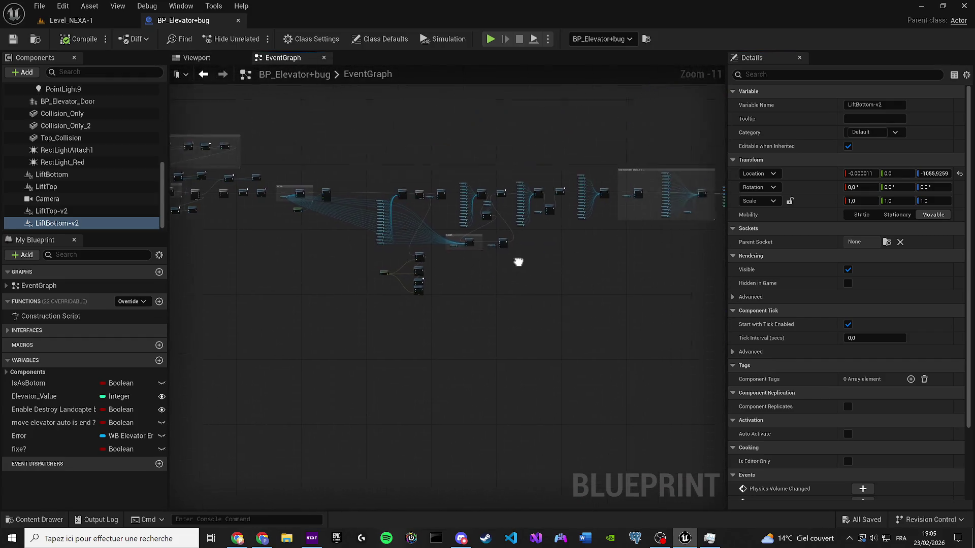
scroll(421, 349, up, 1)
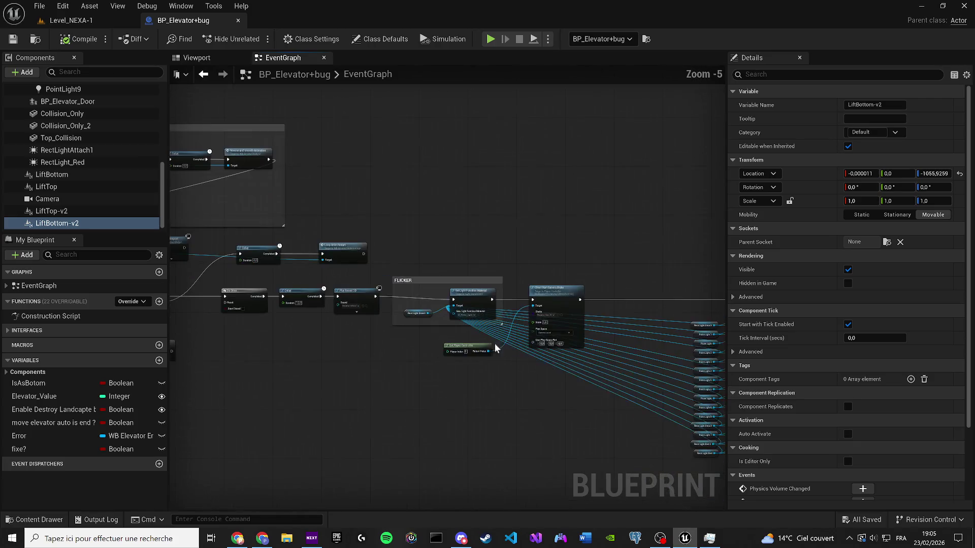
scroll(570, 335, up, 2)
scroll(514, 408, up, 2)
Delete the Client Start Camera Shake and Get Player Controller nodes.
click(502, 254)
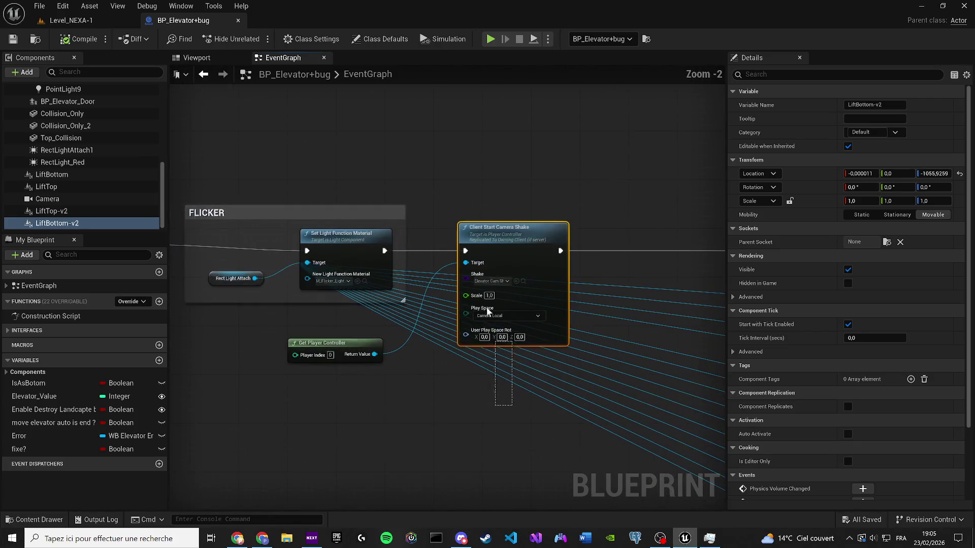
key(Delete)
click(325, 348)
key(Delete)
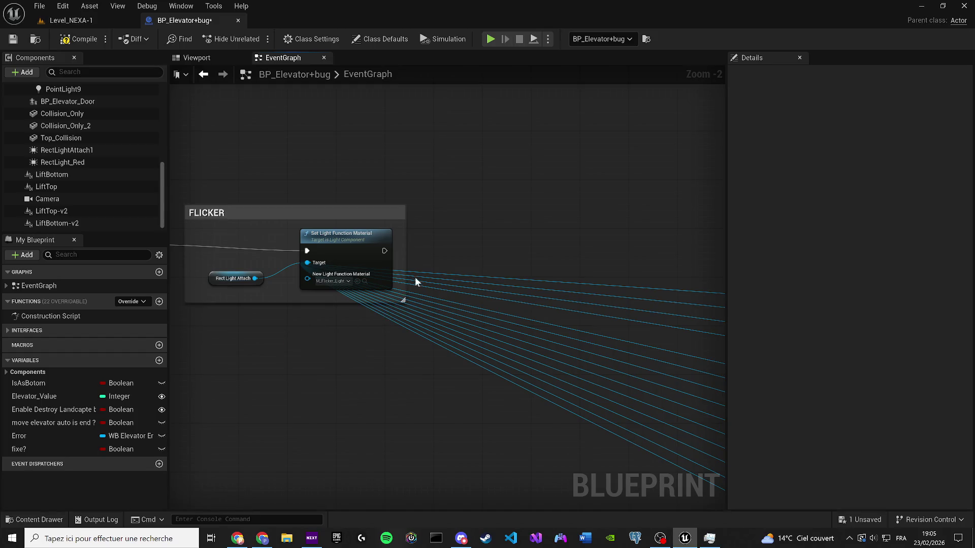
Wire Play Sound 2D directly into Set Light Color and save the blueprint.
scroll(457, 269, down, 3)
scroll(352, 276, up, 1)
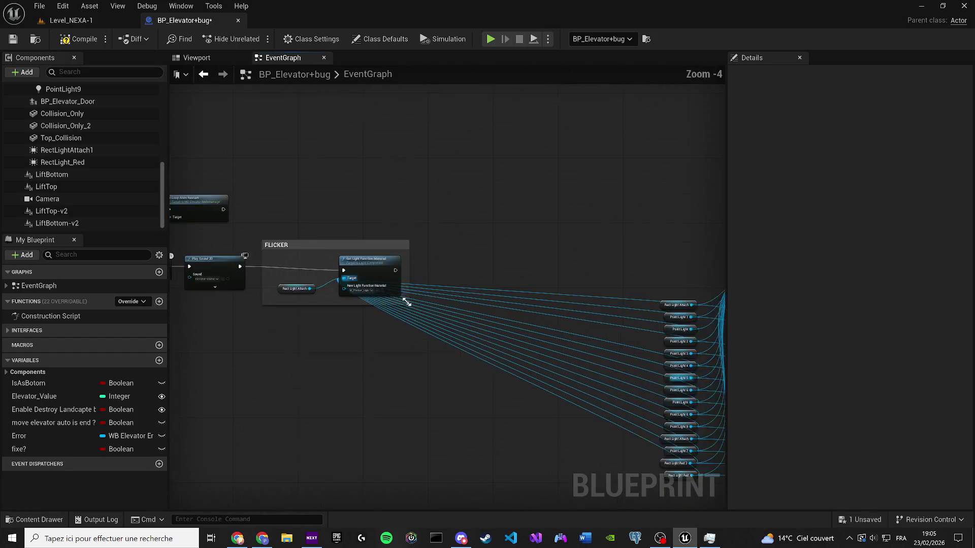
mouse_move(451, 283)
mouse_down()
mouse_move(297, 266)
mouse_move(378, 262)
mouse_move(200, 249)
mouse_move(684, 387)
mouse_move(440, 318)
mouse_move(280, 245)
mouse_up()
mouse_move(262, 254)
mouse_down()
mouse_move(667, 259)
mouse_move(750, 277)
mouse_move(611, 258)
mouse_up()
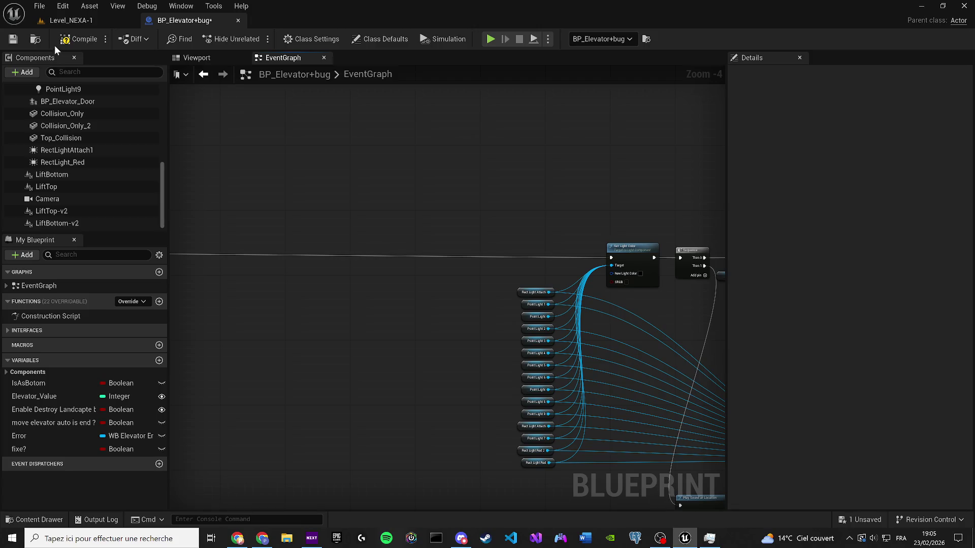
click(13, 40)
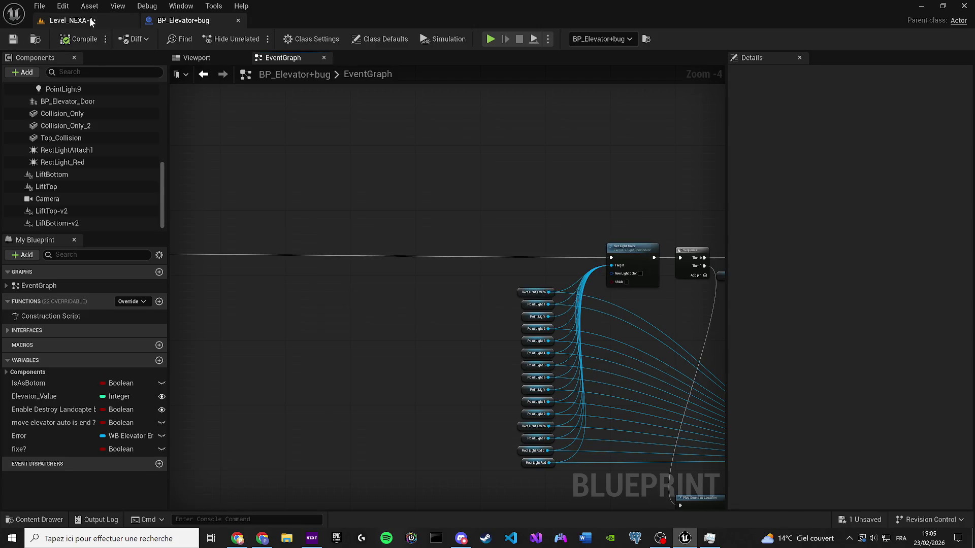
Save Level_NEXA-1 and switch its viewport to Unlit shading.
click(90, 19)
click(13, 39)
drag(304, 213, 337, 229)
click(609, 60)
click(630, 111)
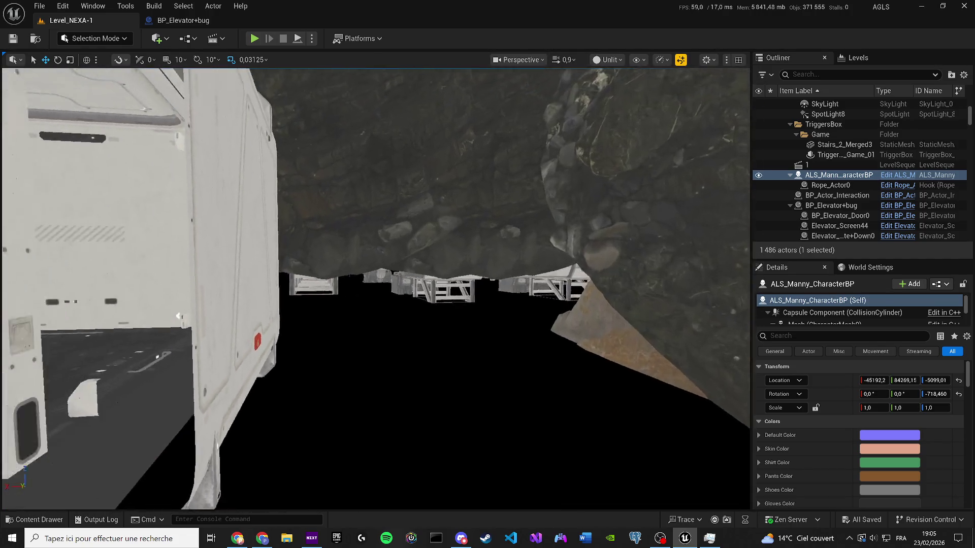
mouse_move(213, 71)
mouse_down()
mouse_move(214, 81)
mouse_move(214, 71)
mouse_up()
Play the level in the editor and walk the character toward the red-lit elevator door.
key(alt+p)
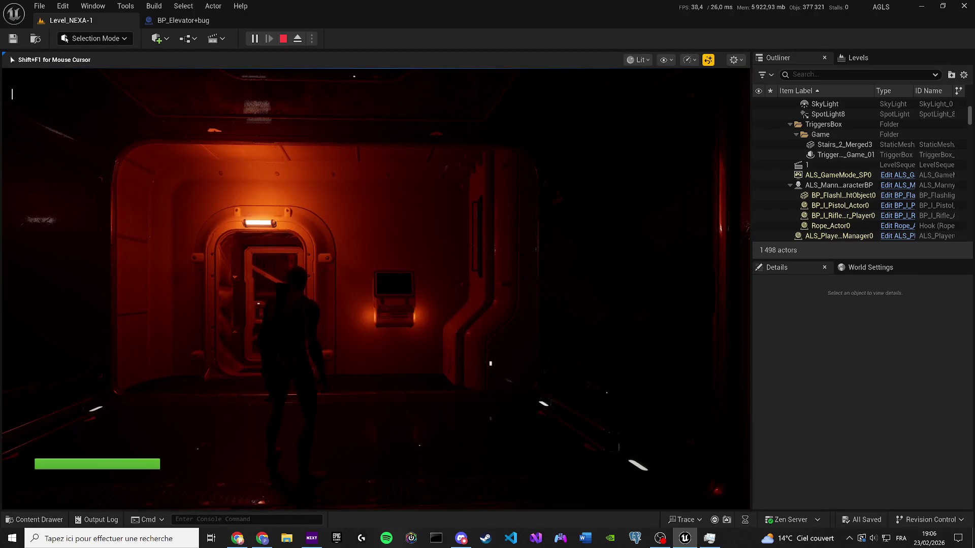
key(w)
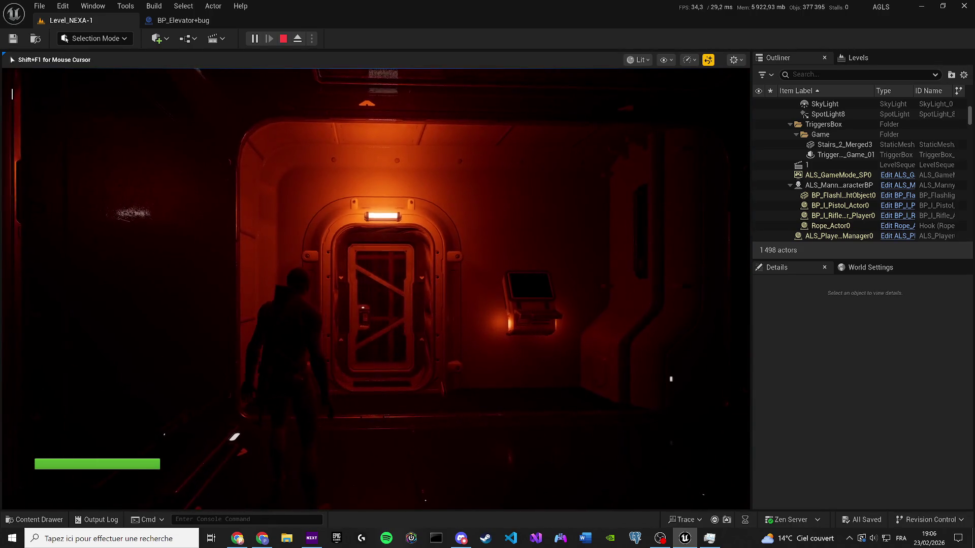
key(w)
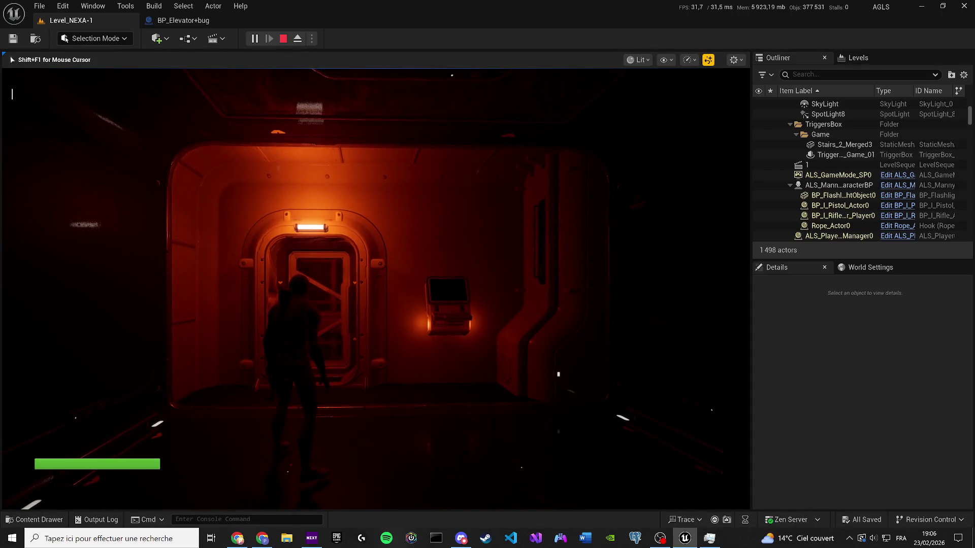
mouse_move(376, 284)
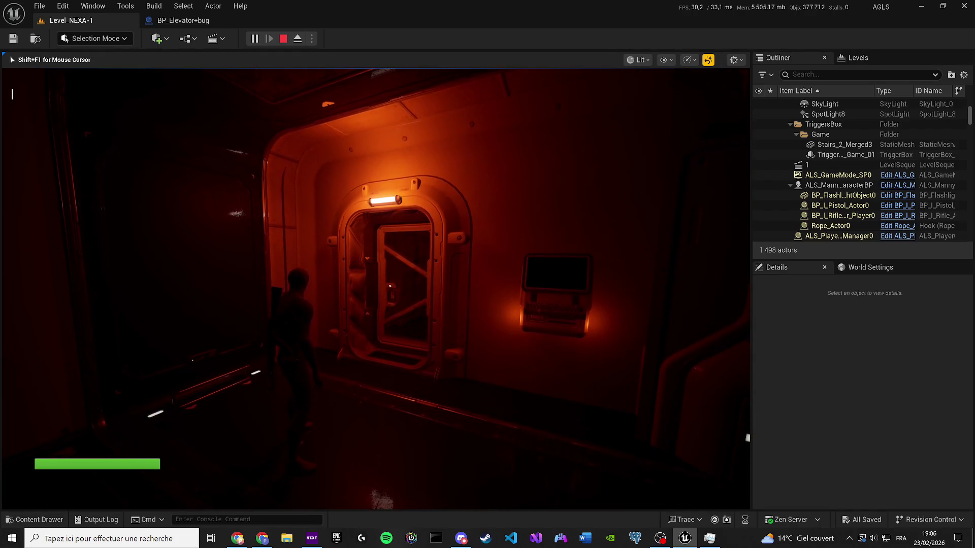
key(w)
Eject to fly near the elevator door, re-possess, walk down the corridor, then stop playing.
key(super)
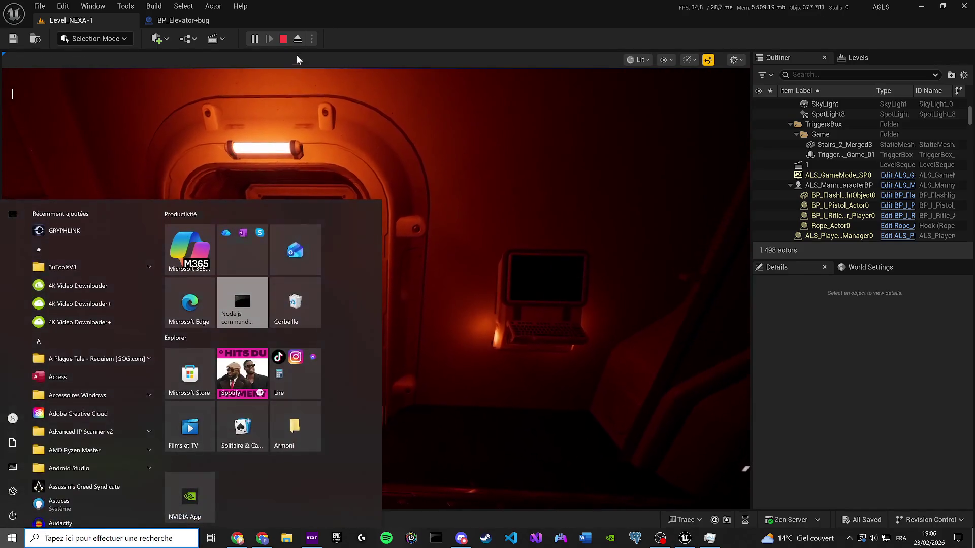
click(298, 38)
drag(331, 134, 377, 214)
scroll(355, 174, down, 1)
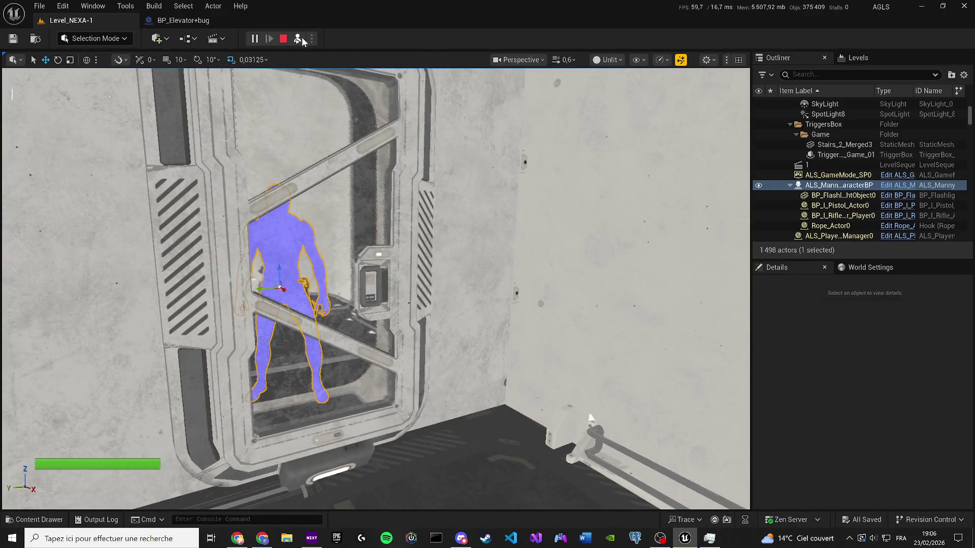
click(297, 38)
click(746, 469)
key(w)
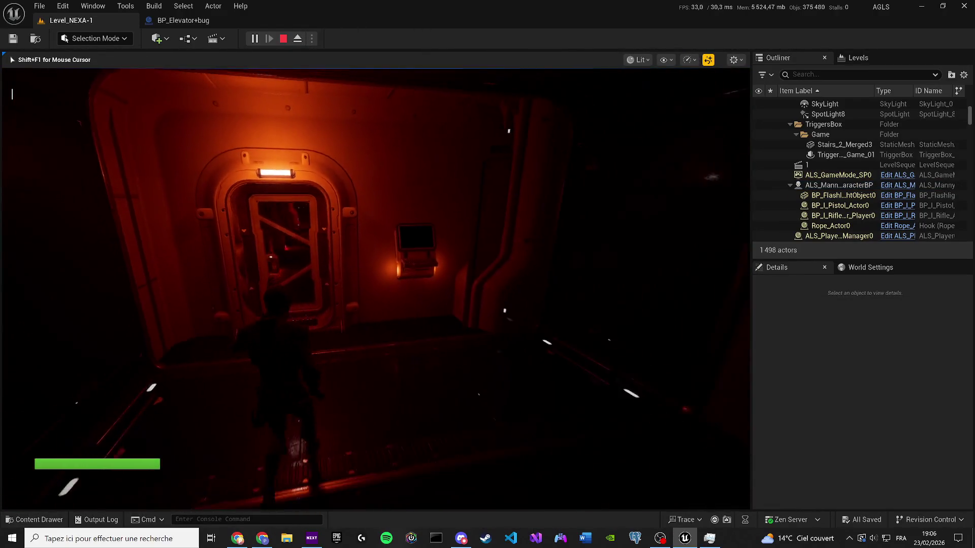
key(w)
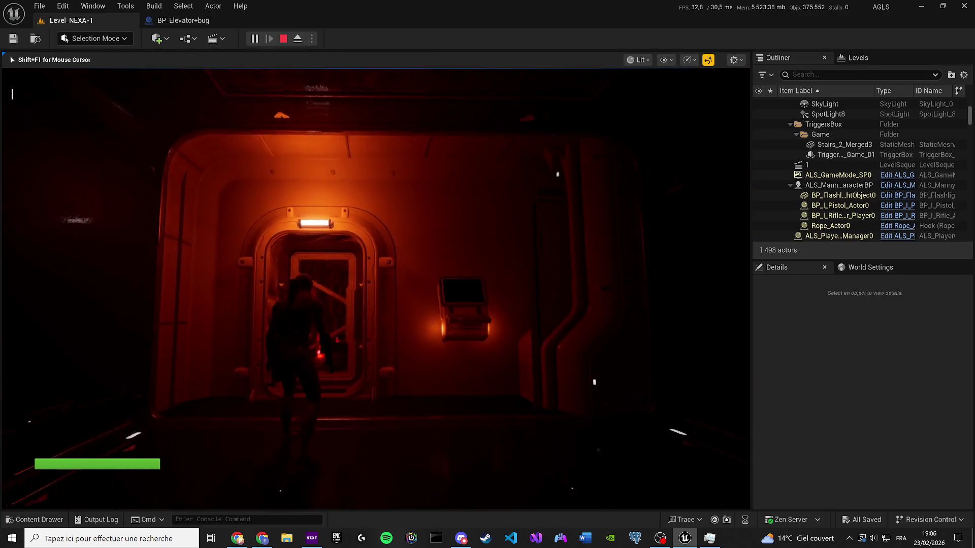
key(Escape)
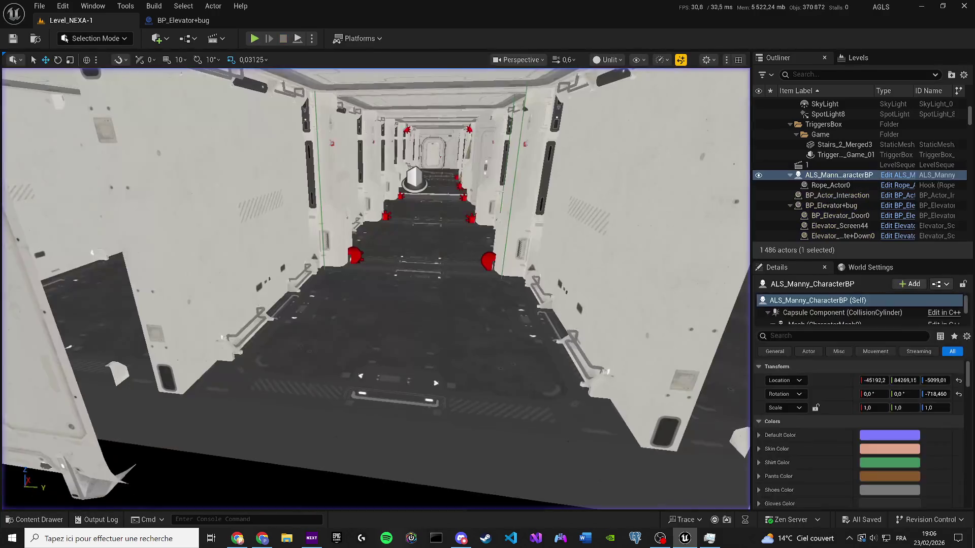
Fly the camera under the floor and around the elevator box, then reopen BP_Elevator+bug's graph.
scroll(375, 288, up, 1)
key(q)
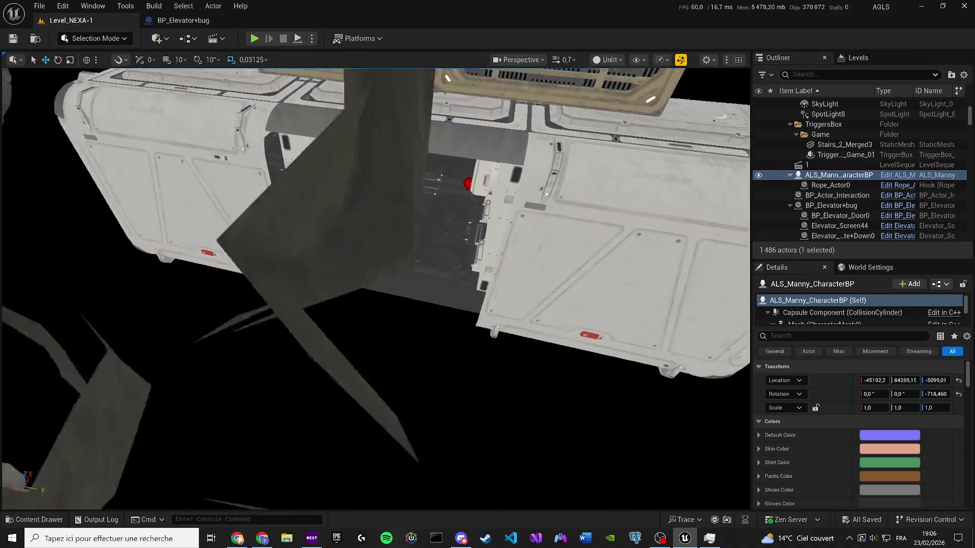
scroll(376, 289, up, 1)
key(s)
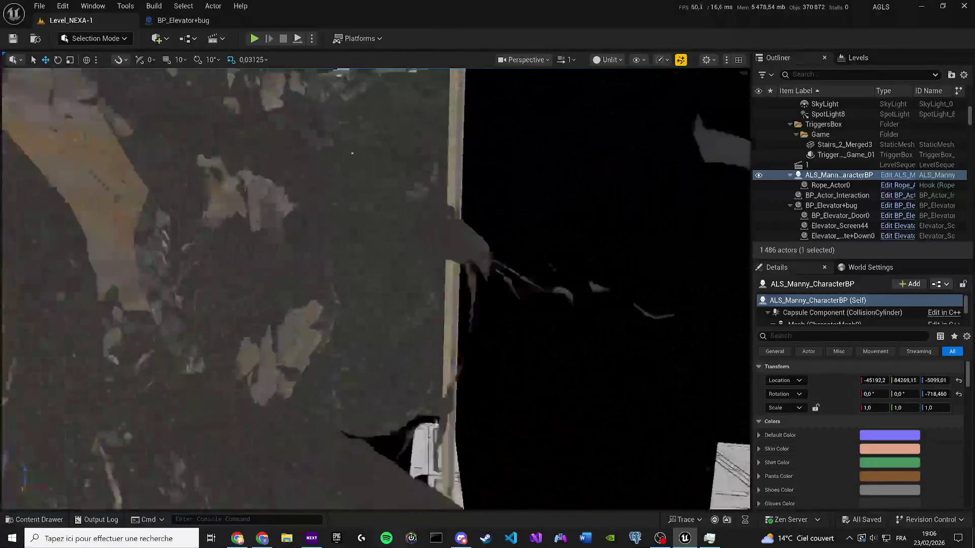
key(f)
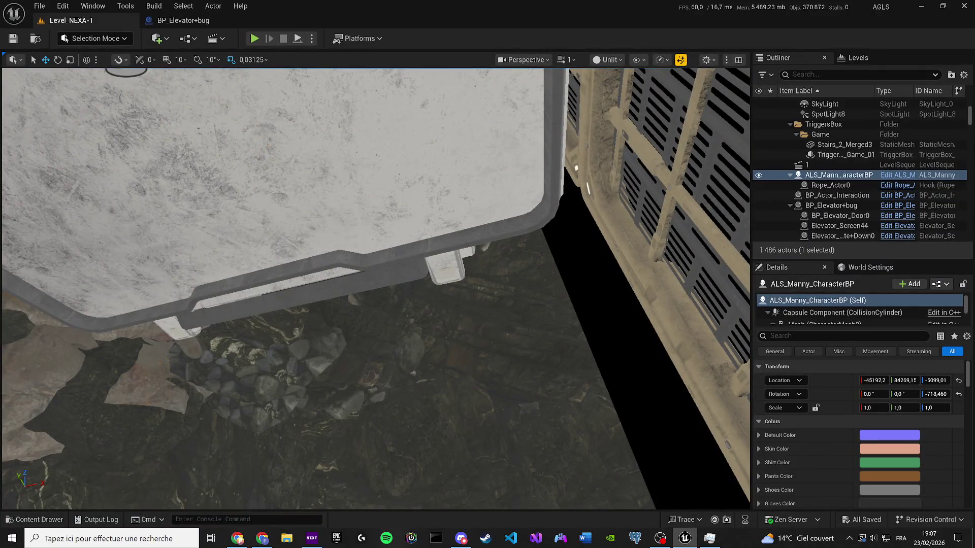
key(alt+Tab)
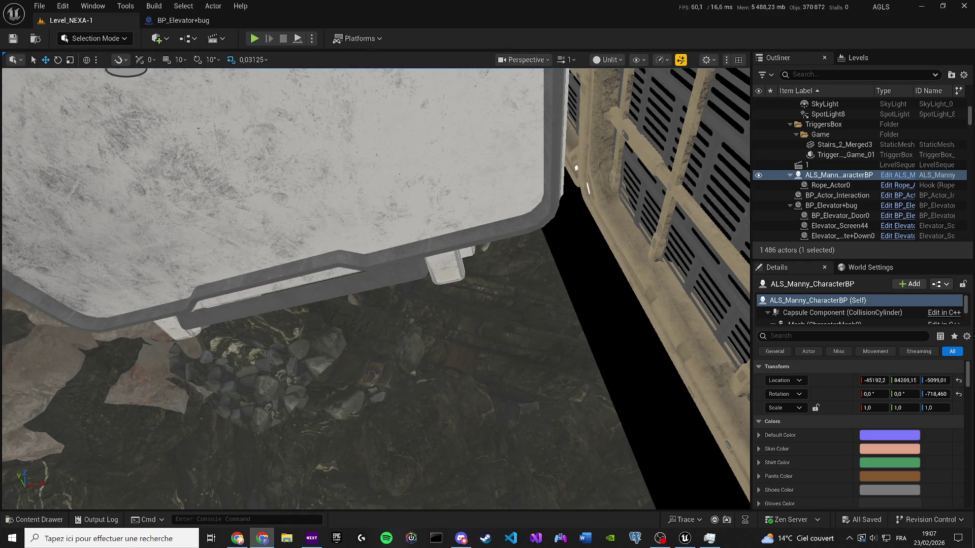
click(183, 20)
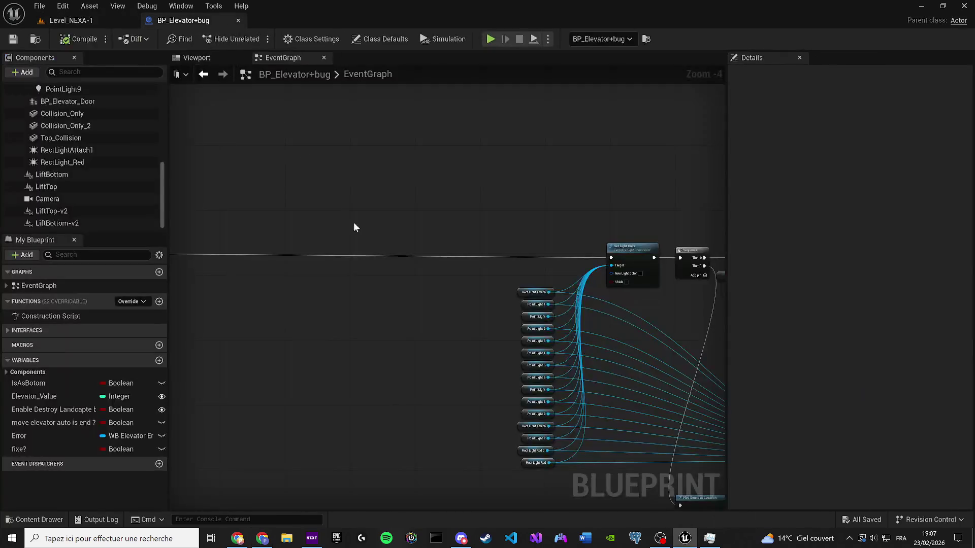
scroll(368, 255, down, 1)
mouse_move(478, 279)
mouse_down()
mouse_move(546, 413)
mouse_move(513, 492)
mouse_up()
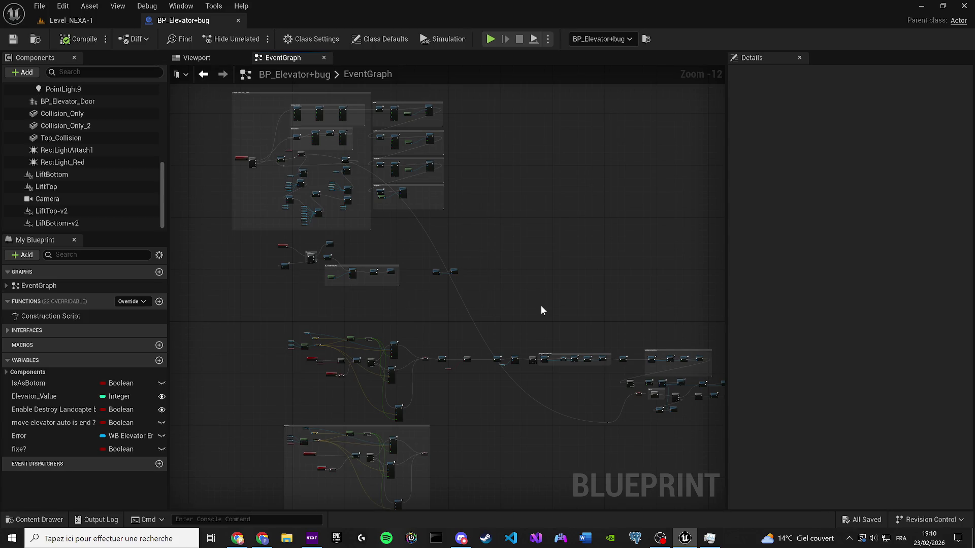
Show Level_NEXA-1 in Lit view mode, turned toward the elevator door.
click(84, 20)
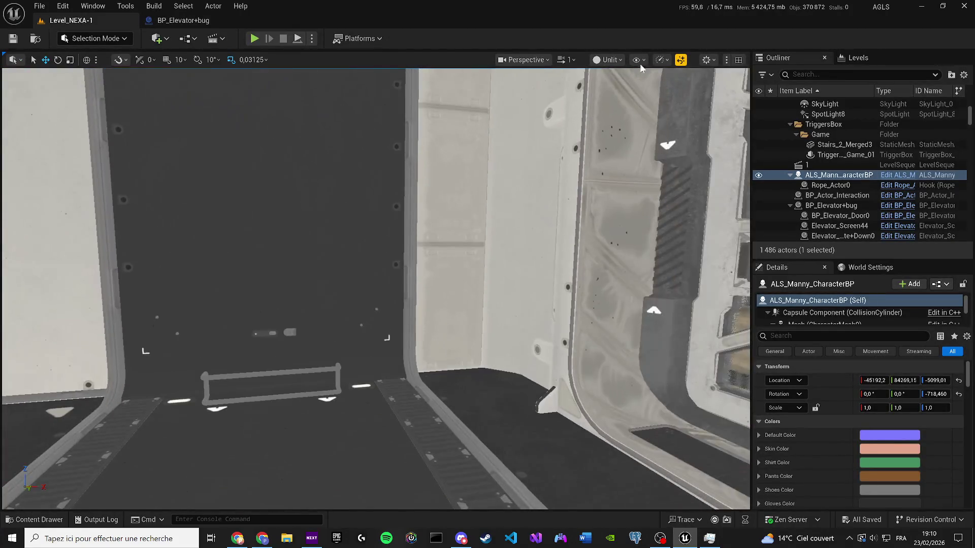
click(608, 59)
click(617, 99)
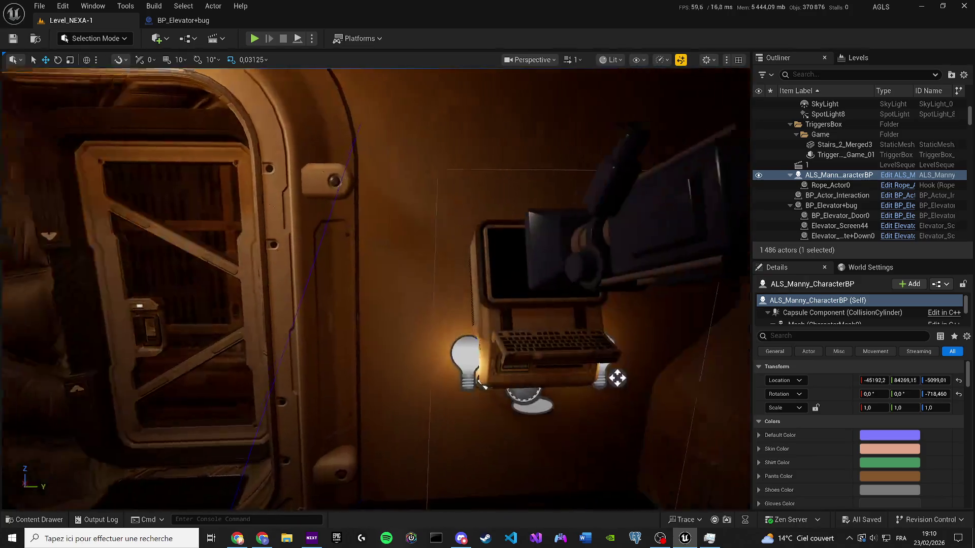
drag(617, 378, 528, 154)
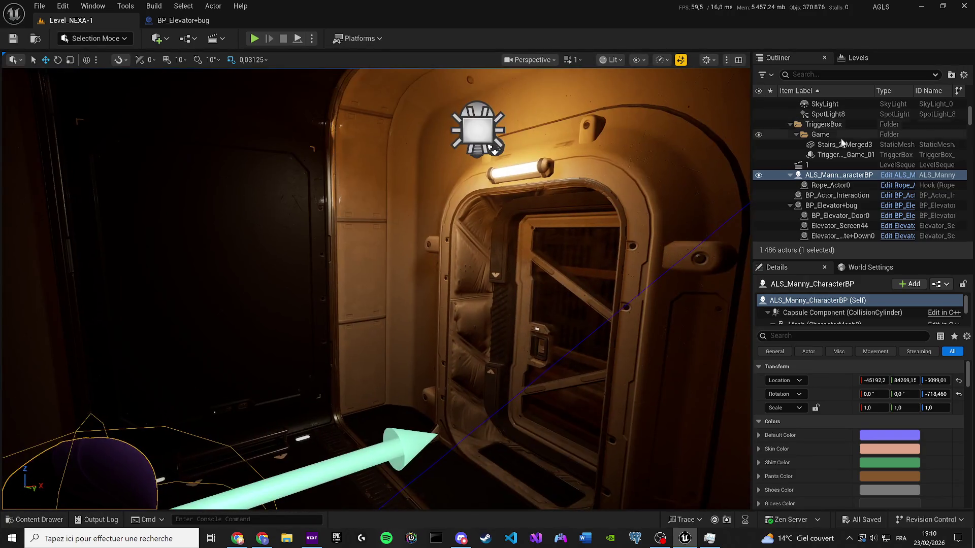
scroll(957, 116, up, 5)
Collapse the Decort, Lighting and TriggersBox folders in the Outliner.
click(790, 113)
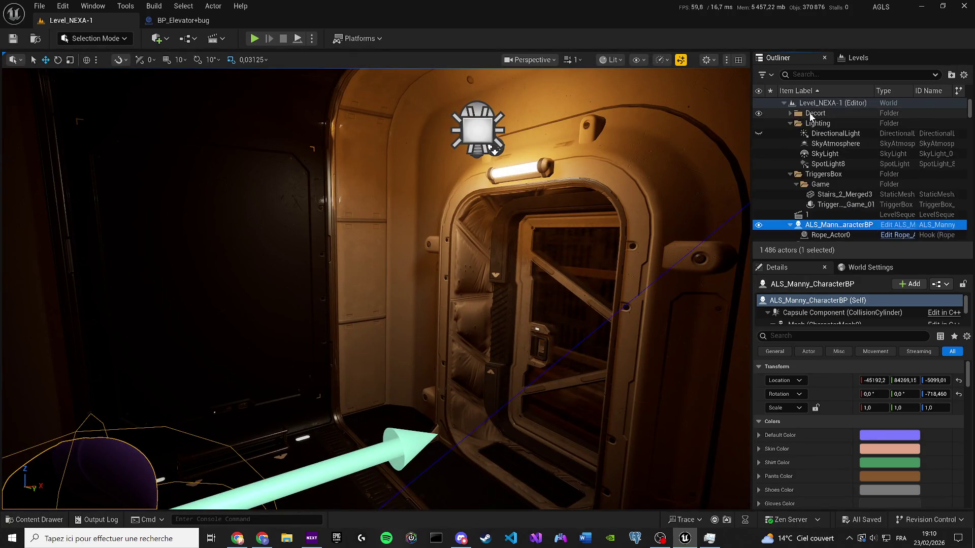
click(790, 123)
click(823, 133)
click(791, 133)
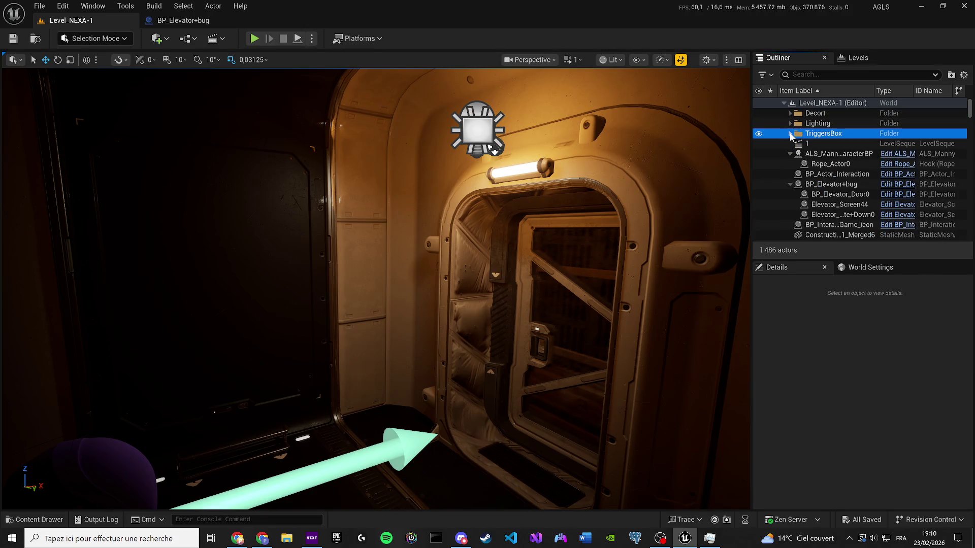
Search the Content folder for 'smoke' and drag Lava_Explosion_2_Smoke_Trail into the viewport.
click(812, 113)
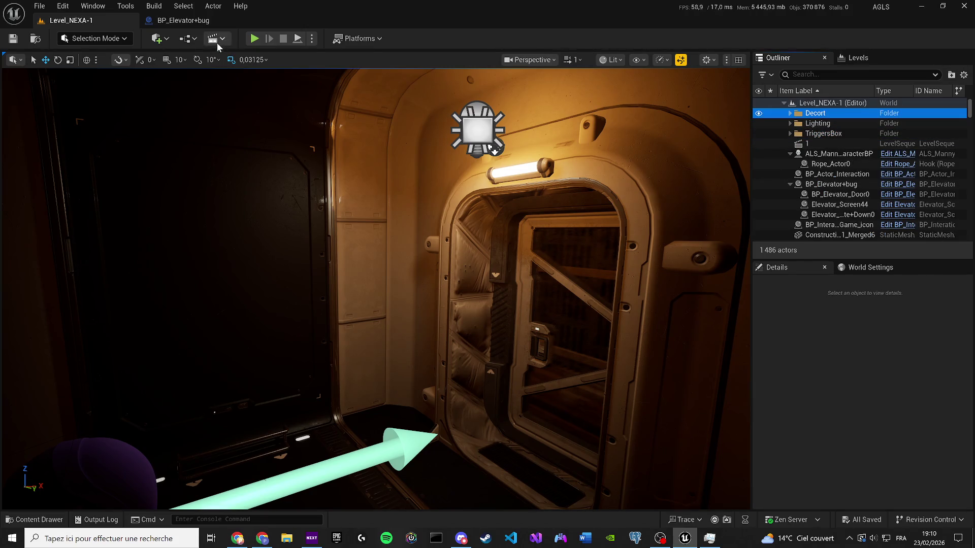
click(157, 39)
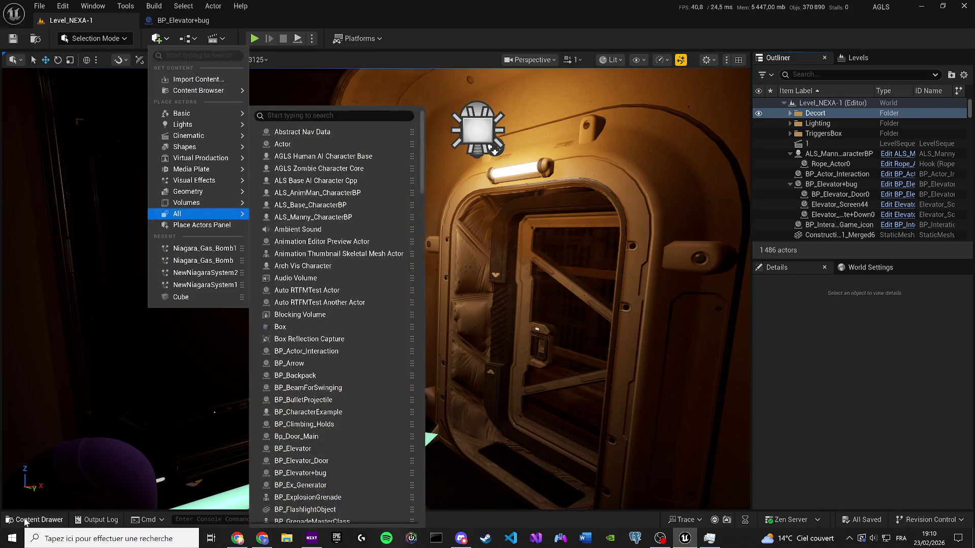
key(ctrl+space)
scroll(97, 359, up, 3)
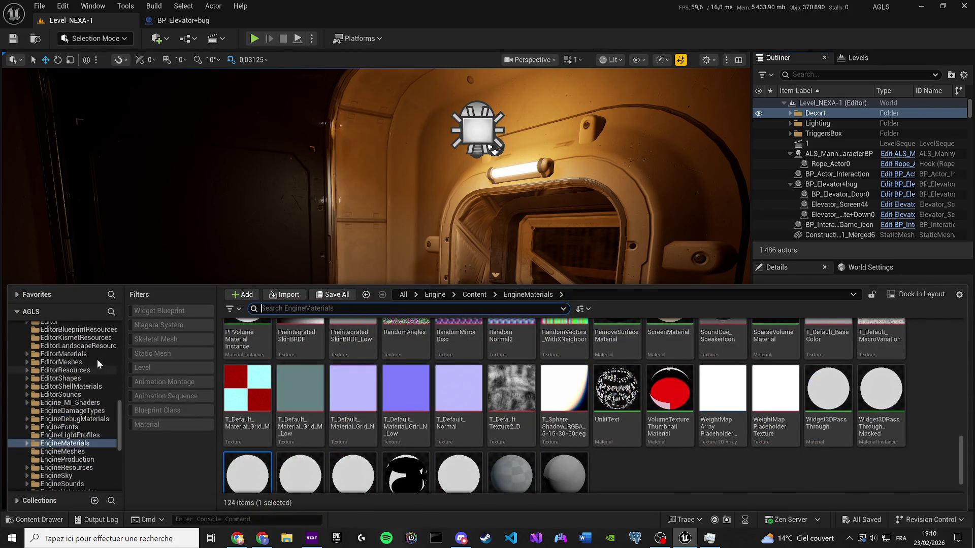
drag(117, 411, 132, 313)
click(42, 335)
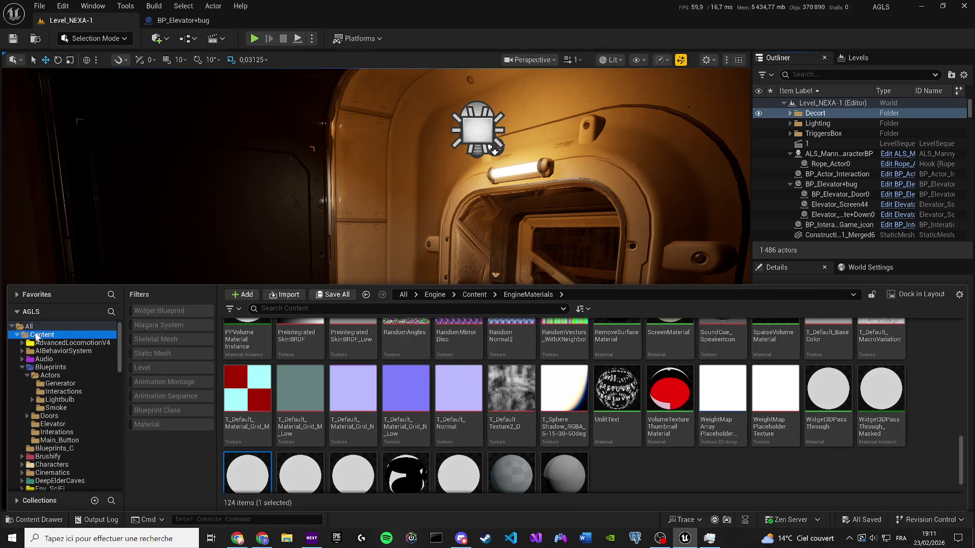
click(284, 309)
text(sm)
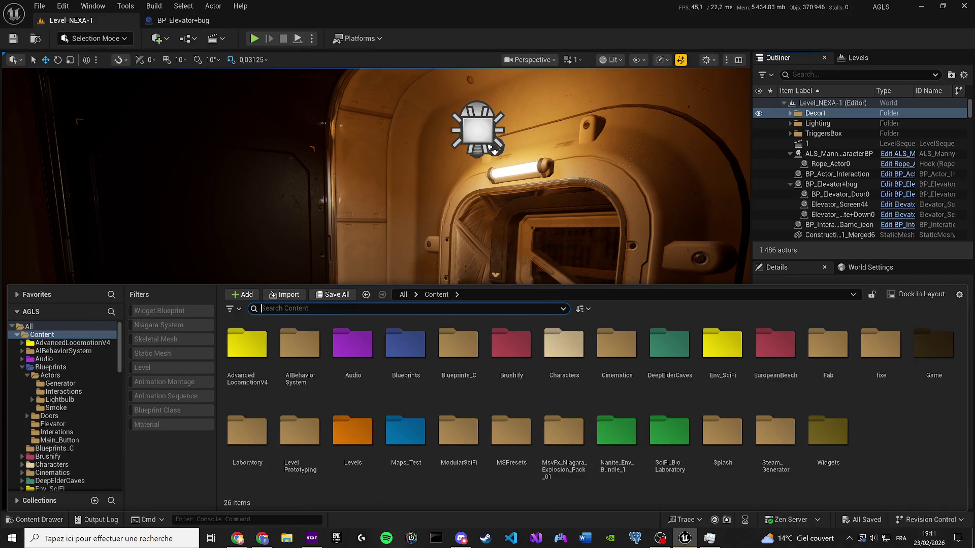
text(oke)
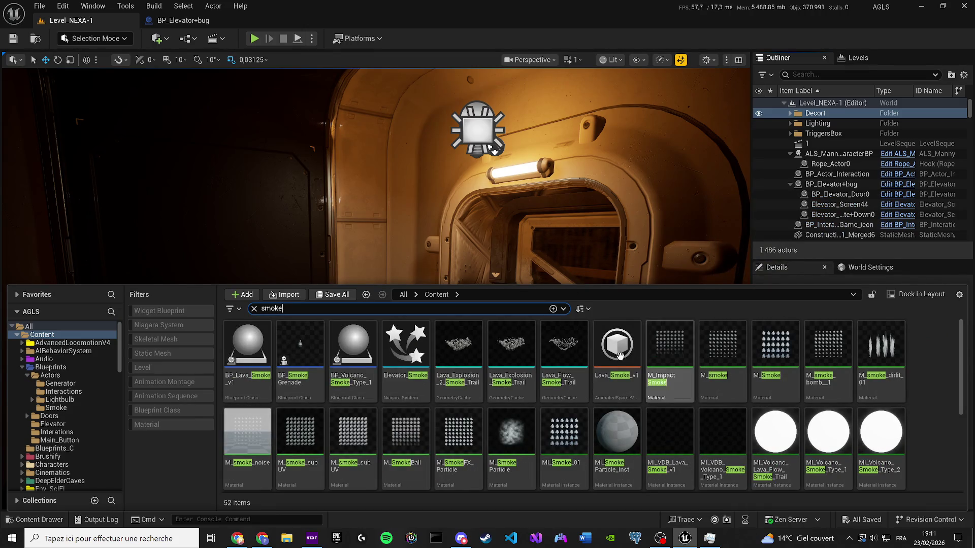
mouse_move(449, 375)
mouse_down()
mouse_move(456, 310)
mouse_move(397, 288)
mouse_move(388, 270)
mouse_move(389, 422)
mouse_up()
Frame and reposition the smoke trail, viewing it with Unlit shading.
key(f)
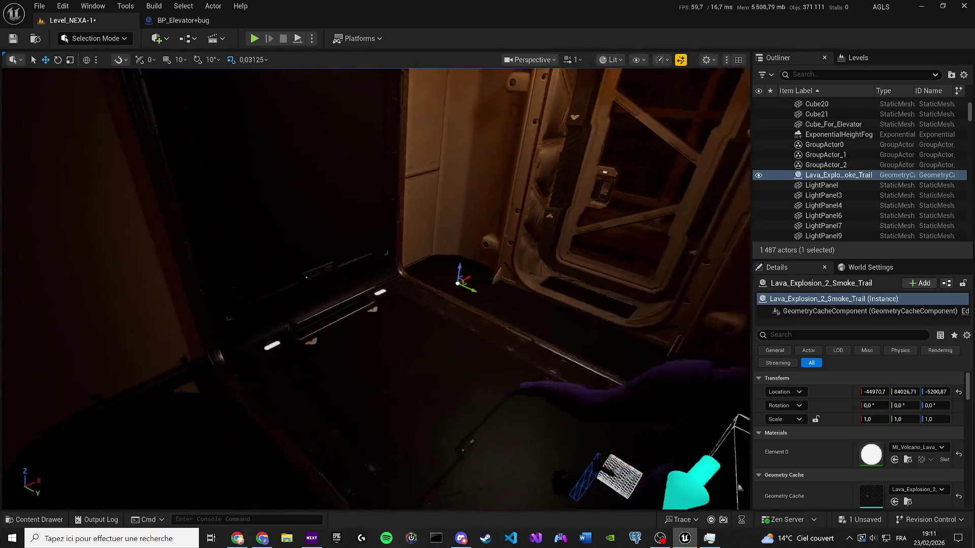
mouse_move(446, 314)
mouse_down()
mouse_move(447, 265)
mouse_move(329, 338)
mouse_move(350, 321)
mouse_up()
key(f)
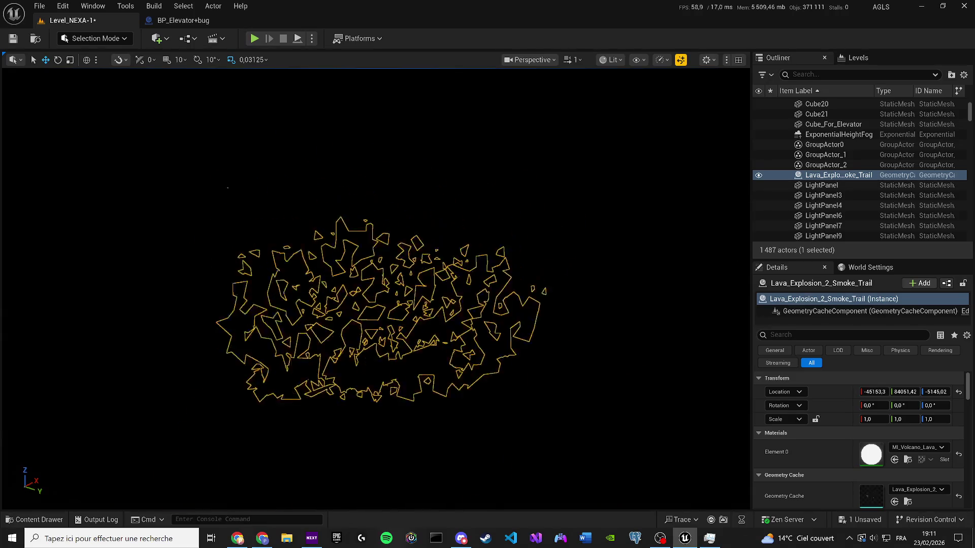
click(611, 59)
click(625, 108)
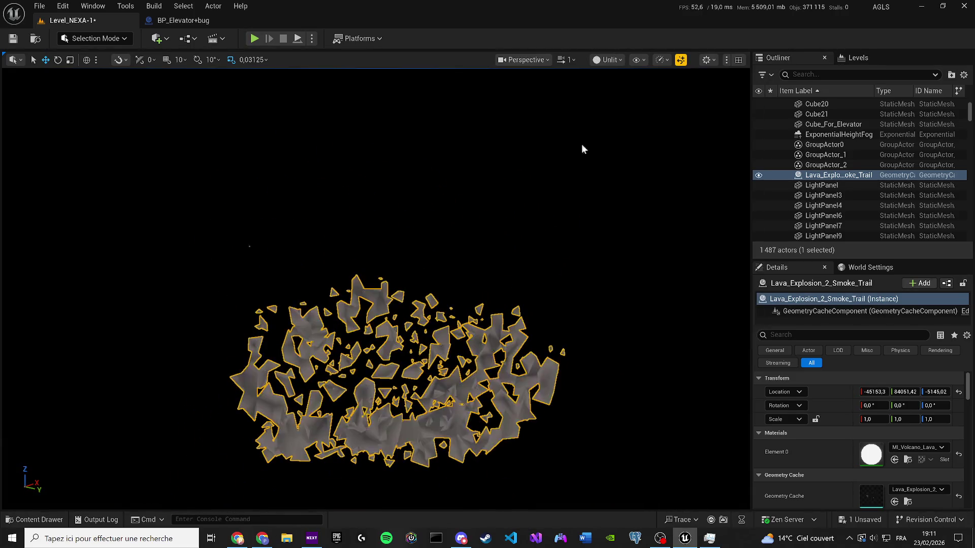
Delete the Lava_Explosion_2_Smoke_Trail, return to Lit view, and save the level.
key(Delete)
click(611, 59)
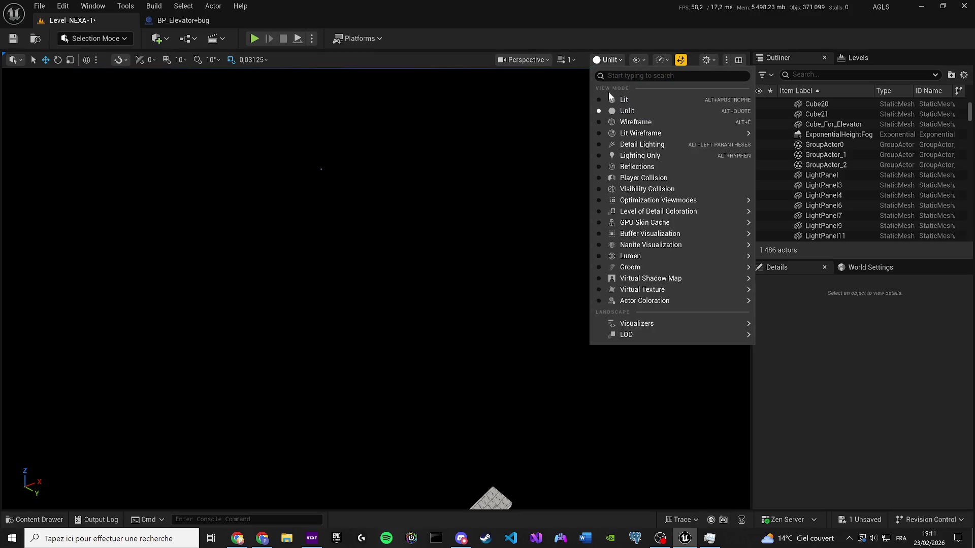
click(622, 98)
scroll(376, 289, up, 3)
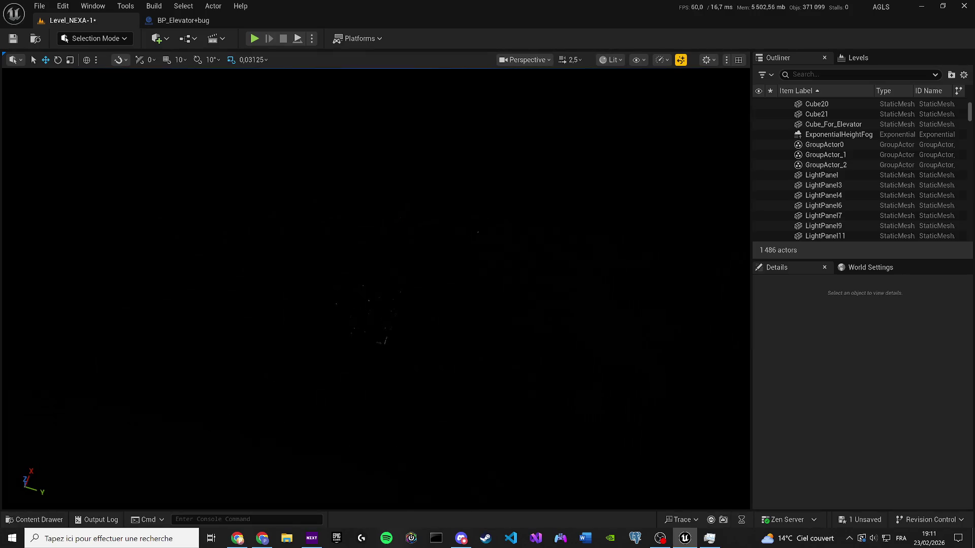
scroll(376, 290, down, 2)
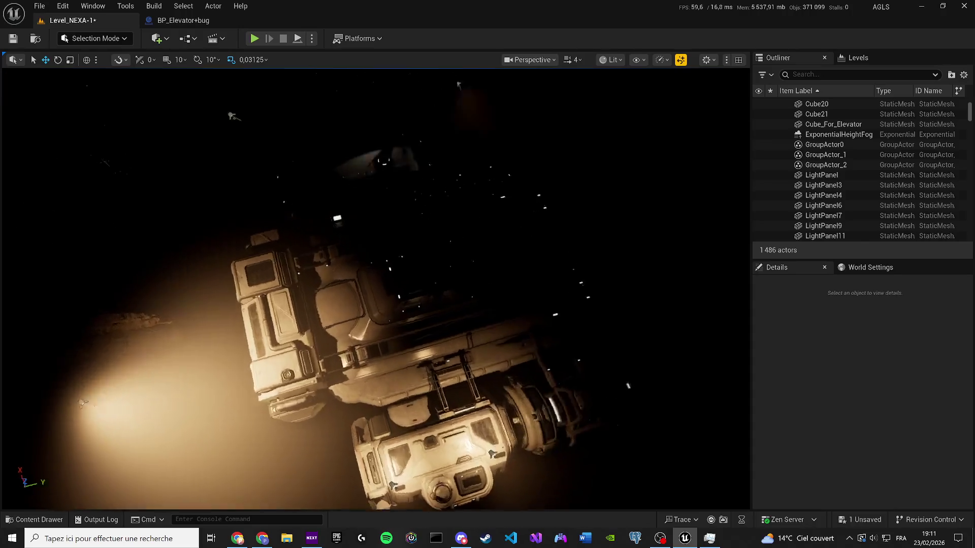
key(ctrl+s)
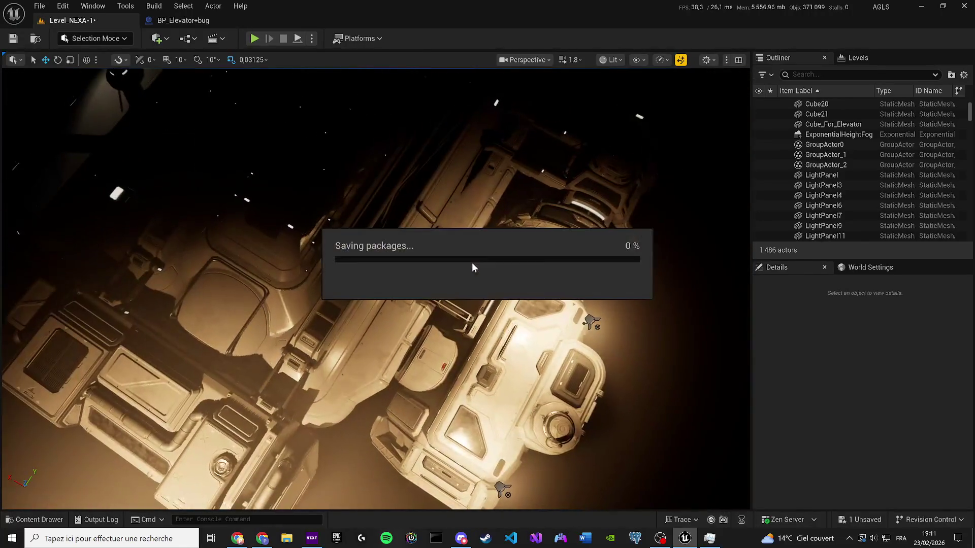
Pull the view back from the ship hull and bring back the smoke search results.
mouse_move(425, 244)
mouse_down()
mouse_move(238, 417)
mouse_move(426, 229)
mouse_up()
scroll(239, 417, down, 2)
scroll(238, 418, down, 2)
scroll(239, 417, down, 2)
scroll(427, 228, up, 2)
key(ctrl+space)
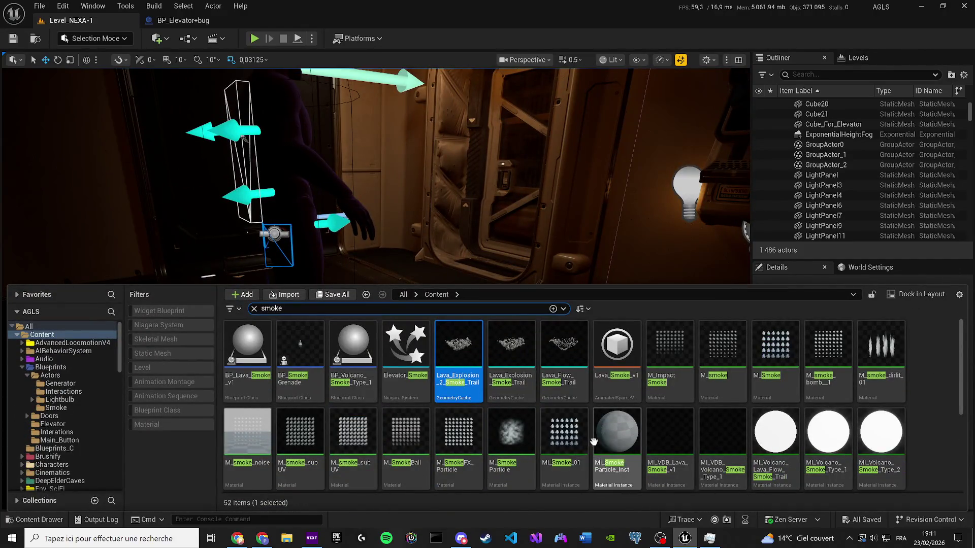
Rise to an overhead view and render Unlit to locate the Niagara smoke actor.
scroll(584, 441, down, 1)
drag(405, 356, 377, 182)
drag(426, 296, 426, 296)
scroll(426, 295, down, 3)
click(609, 59)
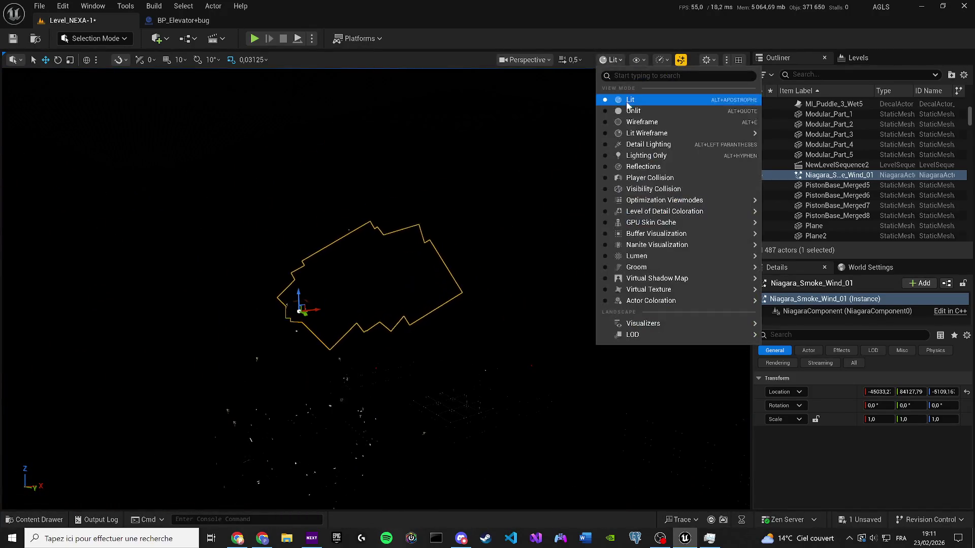
click(629, 111)
scroll(482, 246, up, 5)
key(w)
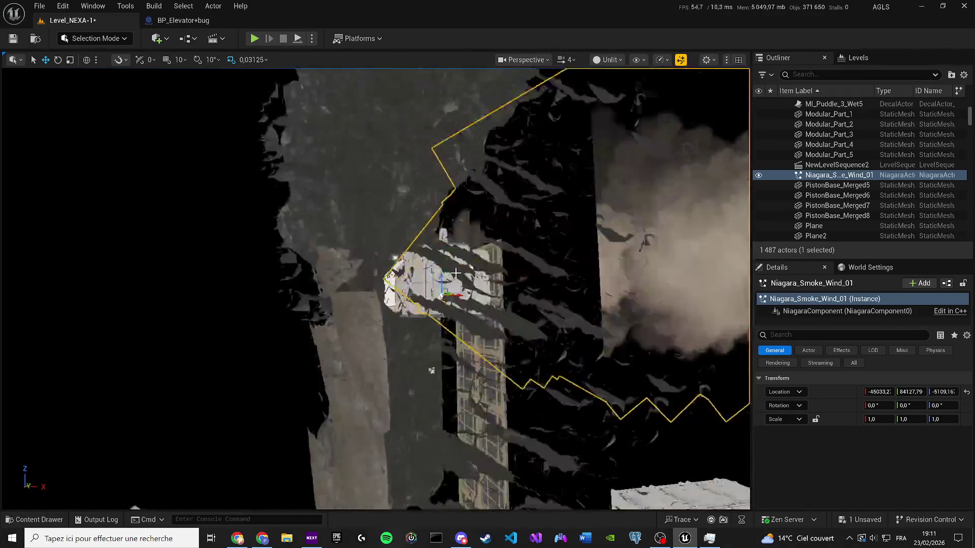
Shift Niagara_Smoke_Wind_01 along X and return the viewport to Lit shading.
drag(455, 273, 477, 62)
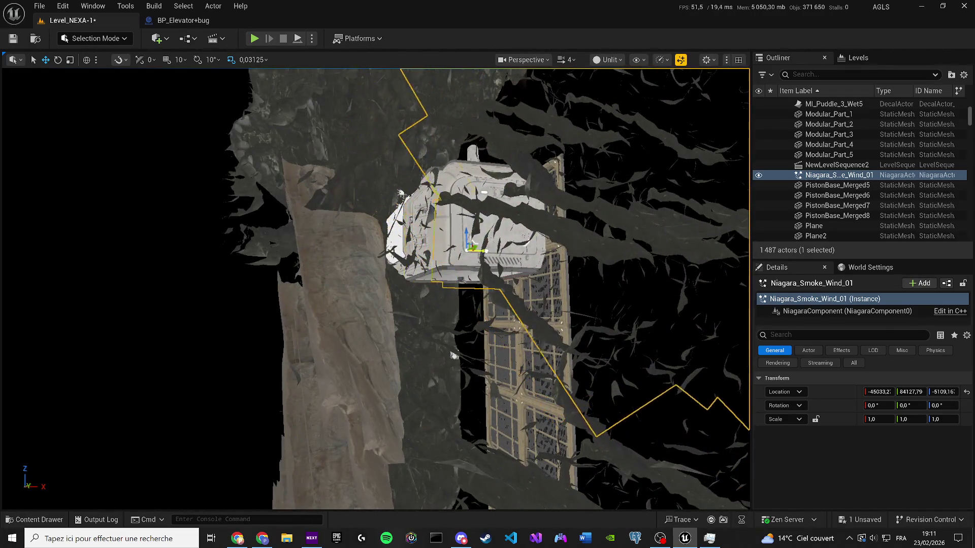
scroll(374, 289, down, 1)
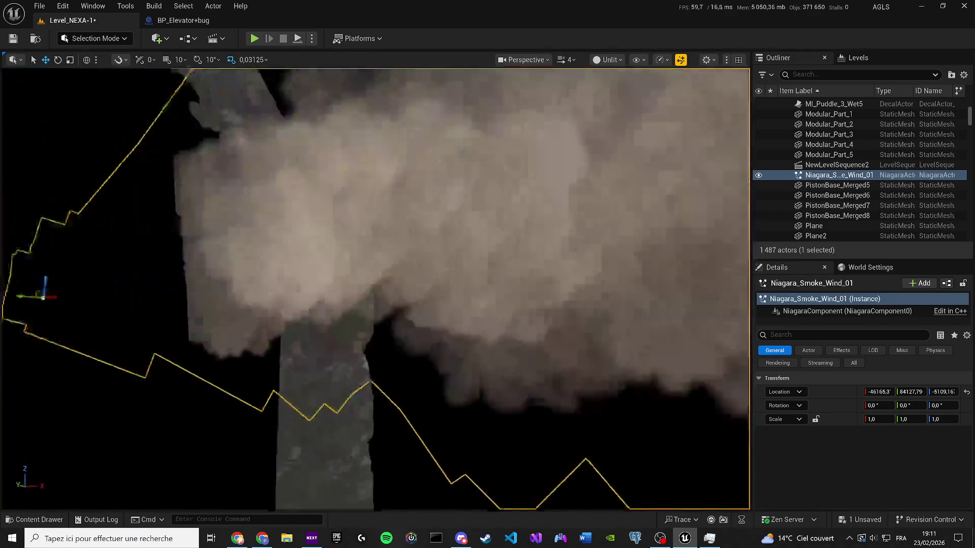
scroll(375, 290, down, 1)
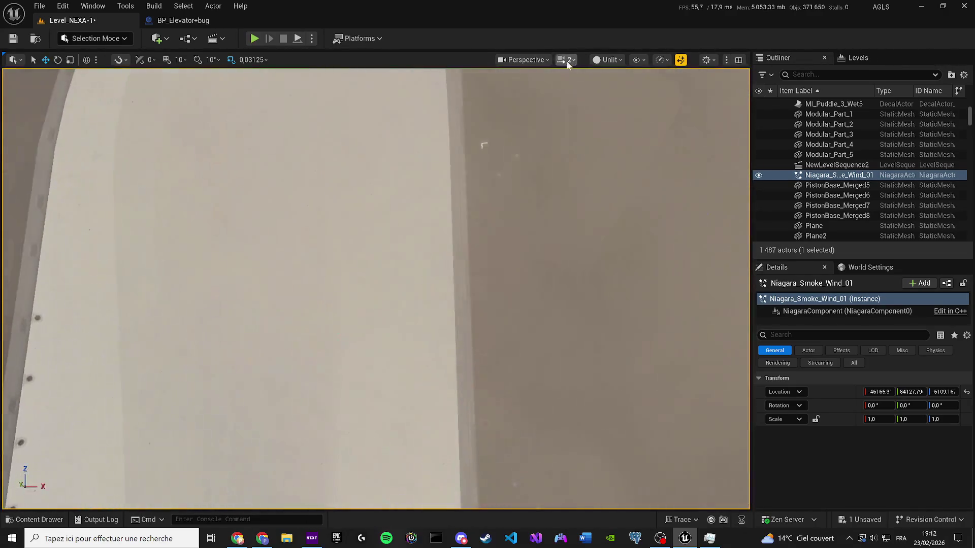
click(607, 59)
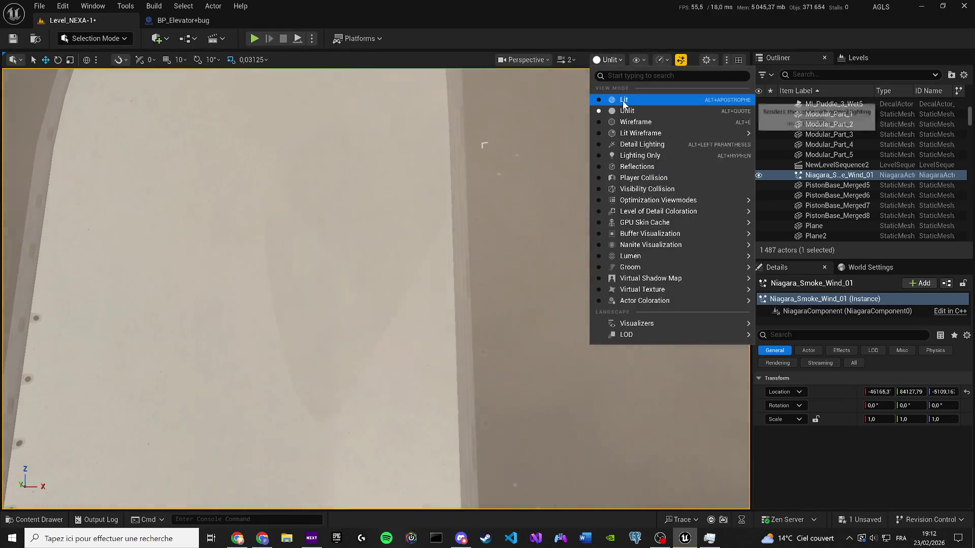
click(630, 98)
Slide Niagara_Smoke_Wind_01 left along the dark wall, then delete it.
scroll(375, 289, down, 1)
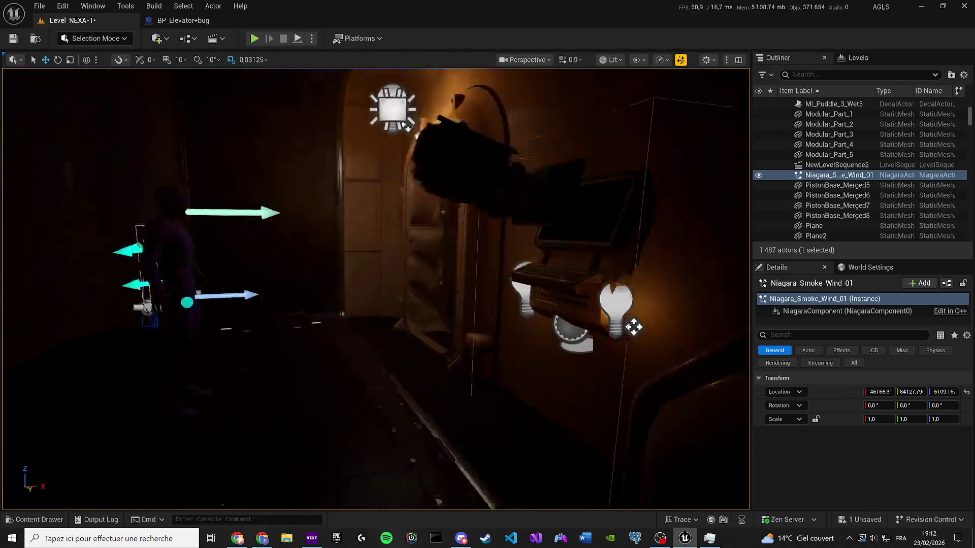
mouse_move(374, 290)
mouse_down()
mouse_move(366, 274)
mouse_move(436, 259)
mouse_move(445, 243)
mouse_move(356, 264)
mouse_up()
mouse_move(571, 303)
mouse_down()
mouse_move(562, 349)
mouse_move(509, 327)
mouse_move(472, 360)
mouse_up()
mouse_move(453, 318)
mouse_down()
mouse_move(337, 388)
mouse_move(118, 328)
mouse_move(81, 330)
mouse_up()
drag(119, 329, 153, 330)
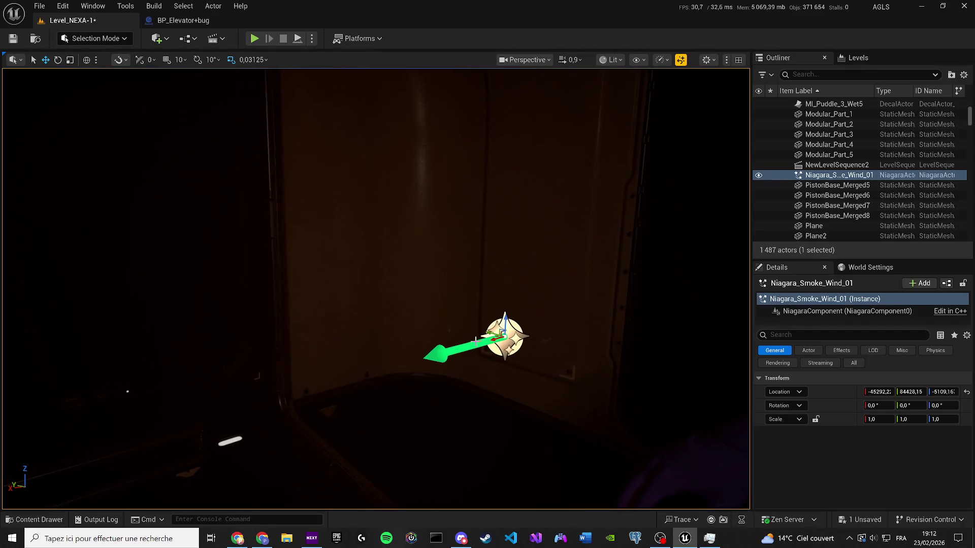
mouse_move(502, 336)
mouse_down()
mouse_move(261, 322)
mouse_move(95, 223)
mouse_up()
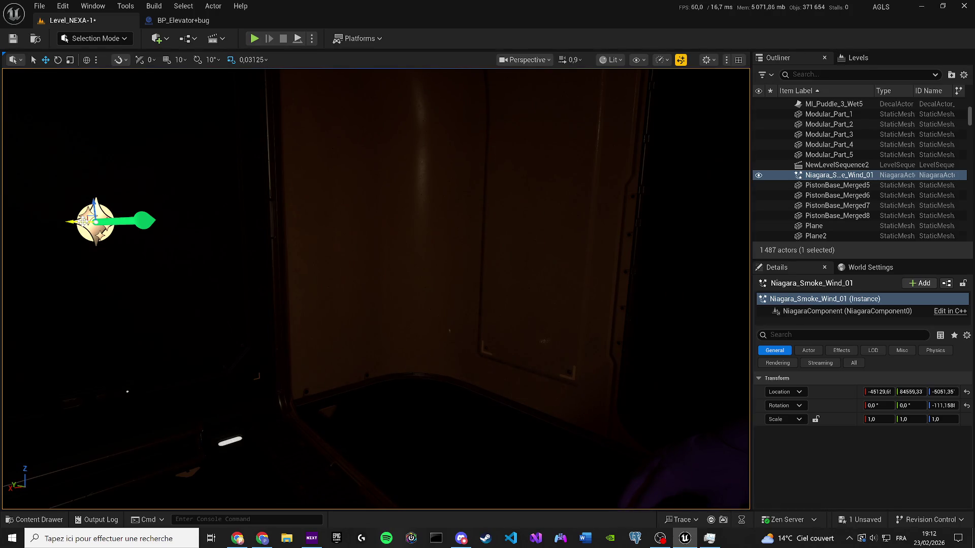
mouse_move(83, 221)
mouse_down()
mouse_move(474, 347)
mouse_move(507, 344)
mouse_move(510, 326)
mouse_up()
key(Delete)
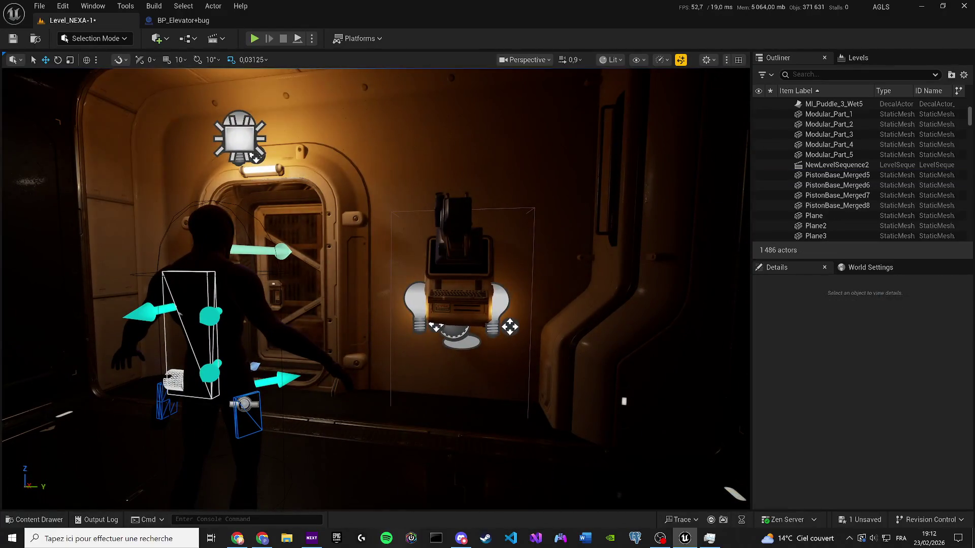
Place Smoke_NiagaraSystem_2 from the smoke results beside the corridor's wall terminal.
click(50, 520)
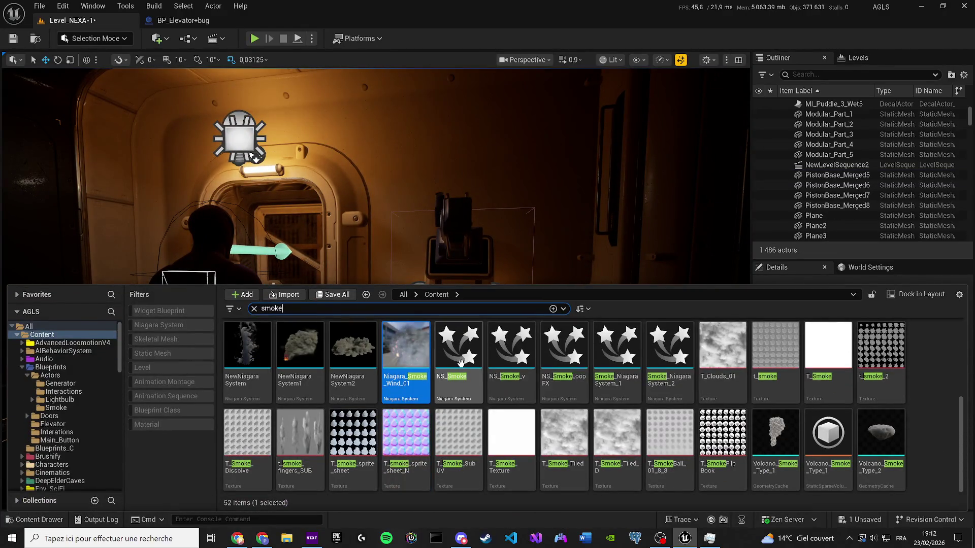
mouse_move(669, 350)
mouse_down()
mouse_move(576, 290)
mouse_move(494, 273)
mouse_up()
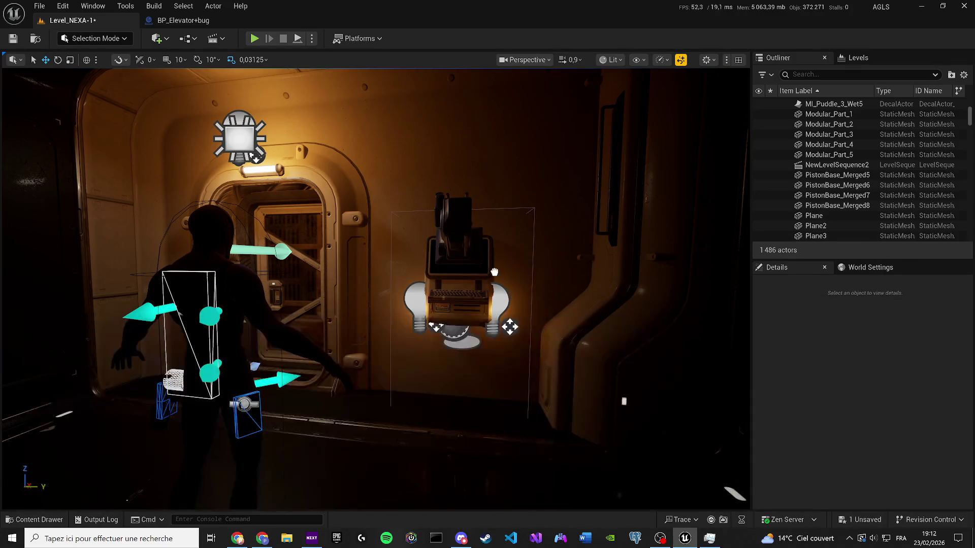
mouse_move(545, 325)
mouse_down()
mouse_move(589, 274)
mouse_move(559, 325)
mouse_up()
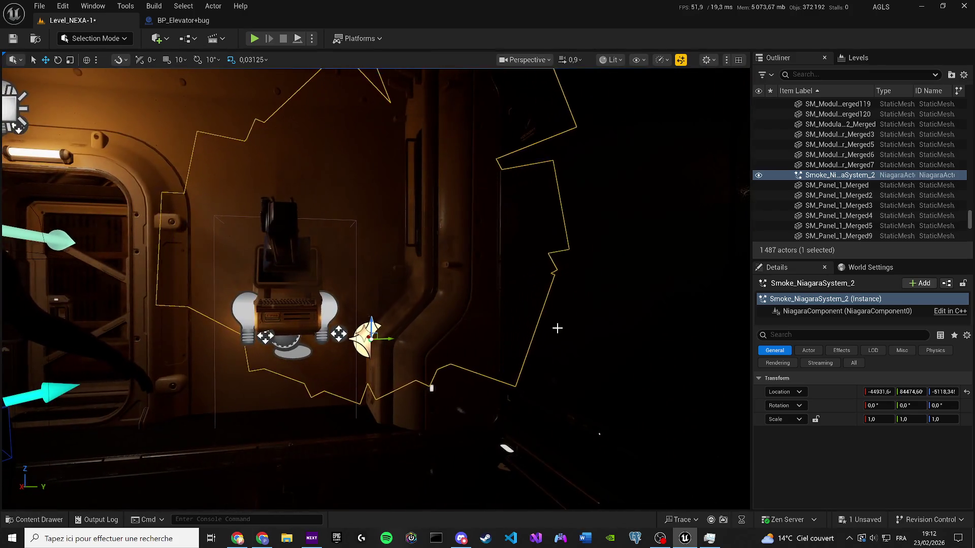
click(782, 229)
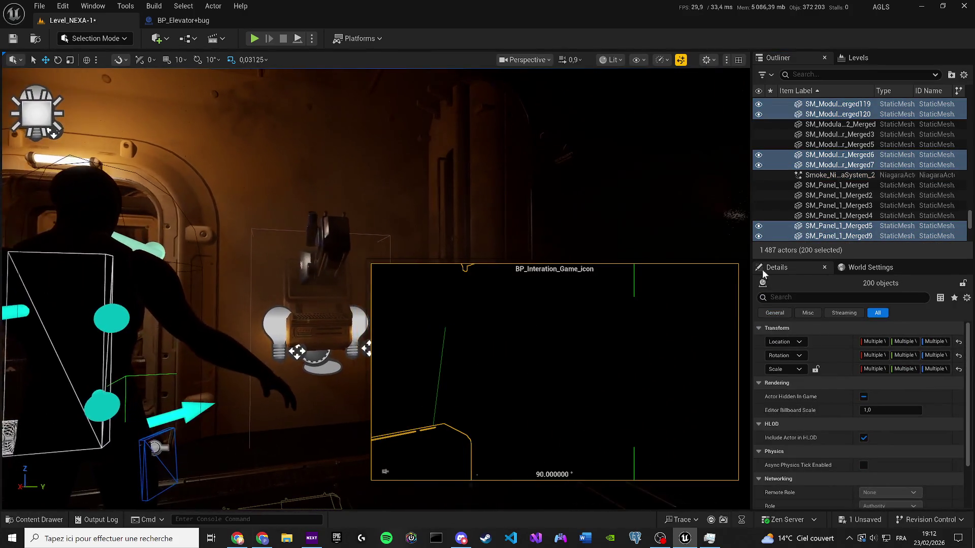
click(782, 205)
mouse_move(376, 289)
mouse_down()
mouse_move(351, 284)
mouse_move(345, 295)
mouse_move(355, 310)
mouse_move(471, 272)
mouse_up()
click(480, 300)
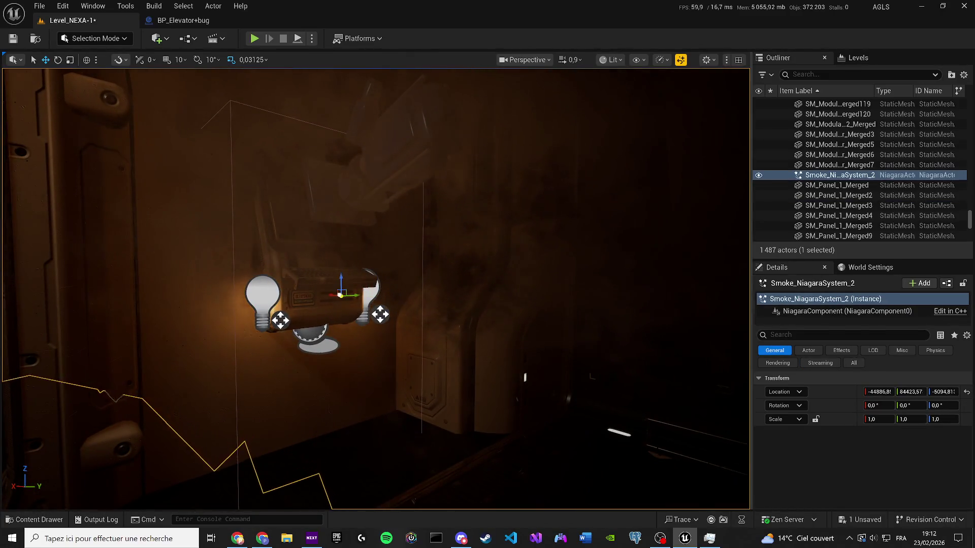
click(185, 20)
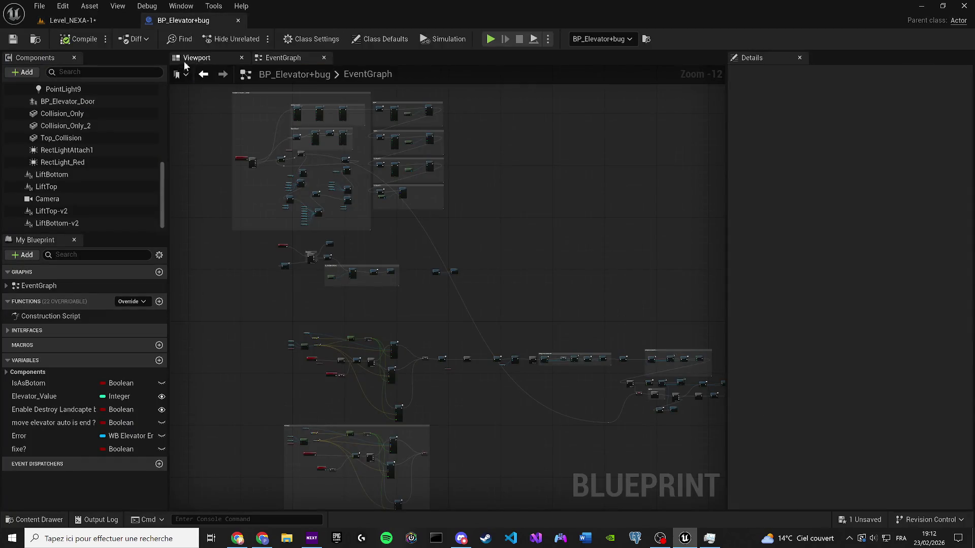
Drop Smoke_NiagaraSystem_2 into the elevator in the blueprint Viewport and select the new component.
click(195, 57)
key(ctrl+space)
drag(670, 366, 343, 204)
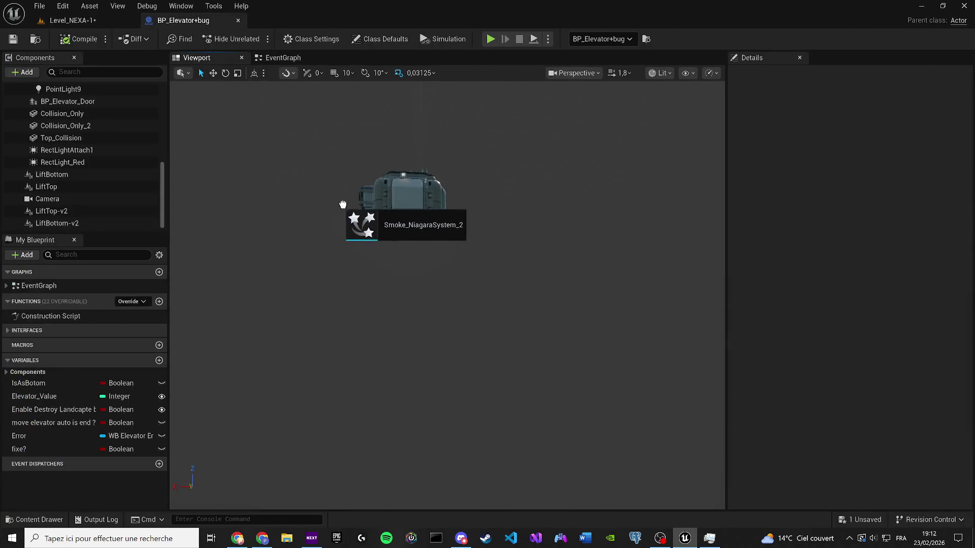
mouse_move(421, 304)
mouse_down()
mouse_move(305, 305)
mouse_move(305, 356)
mouse_move(315, 355)
mouse_up()
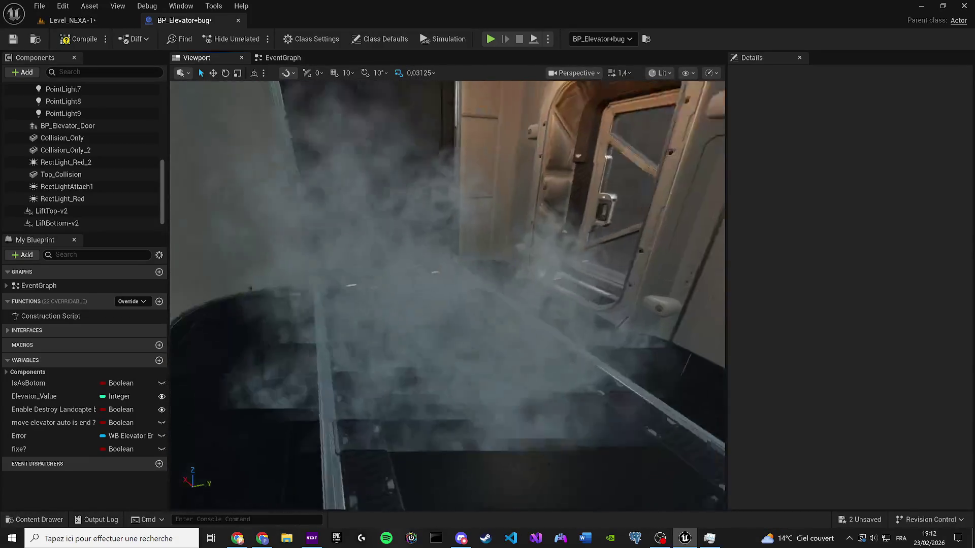
click(400, 117)
drag(401, 117, 286, 120)
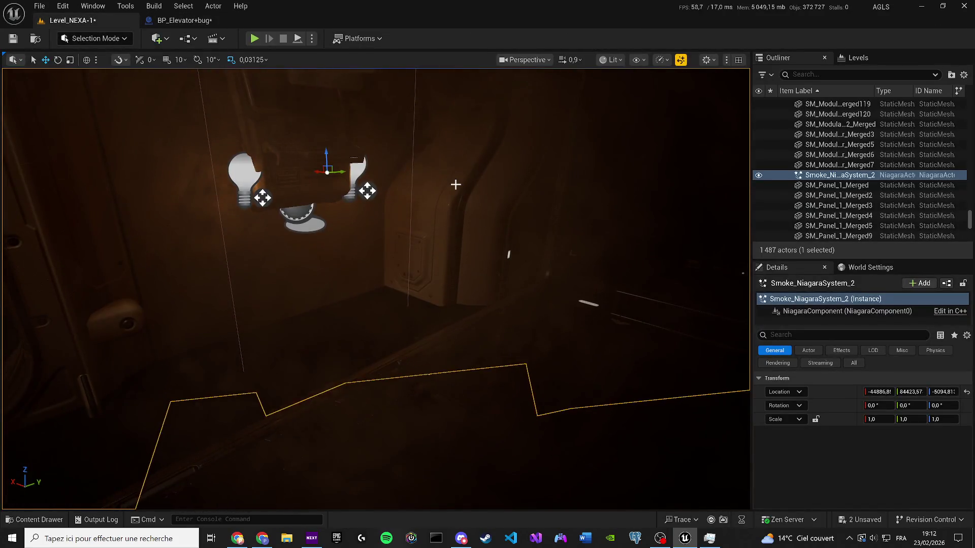
Delete the loose Smoke_NiagaraSystem_2 actor and pull the view back down the corridor.
key(Delete)
key(s)
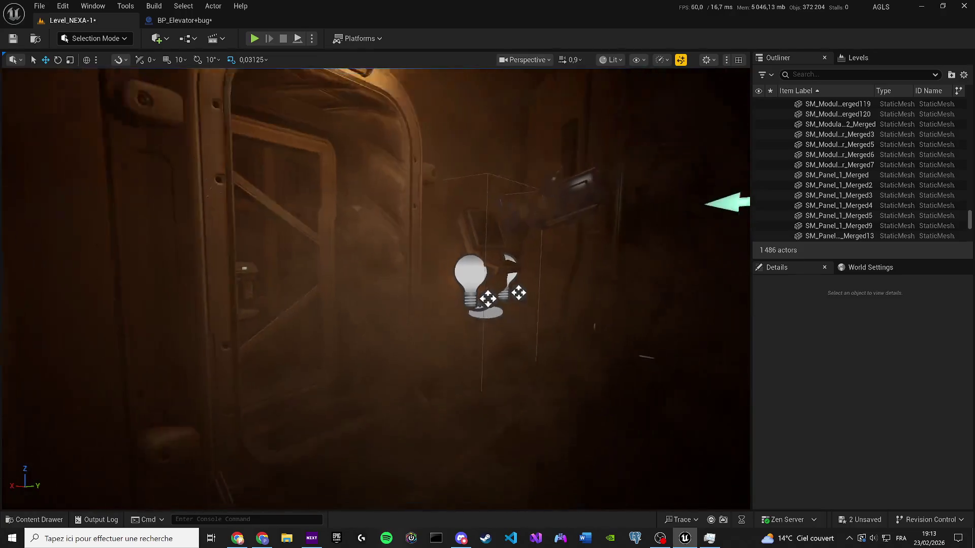
key(s)
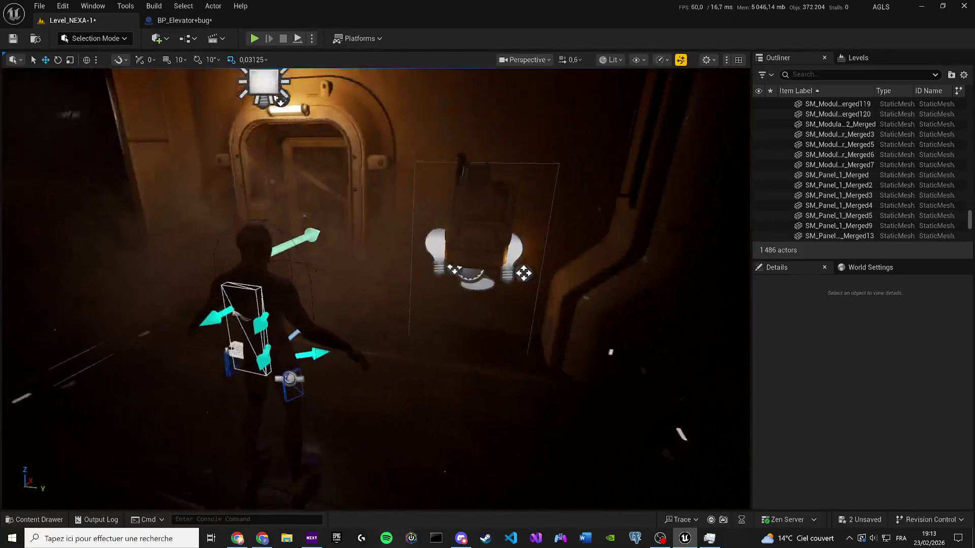
key(s)
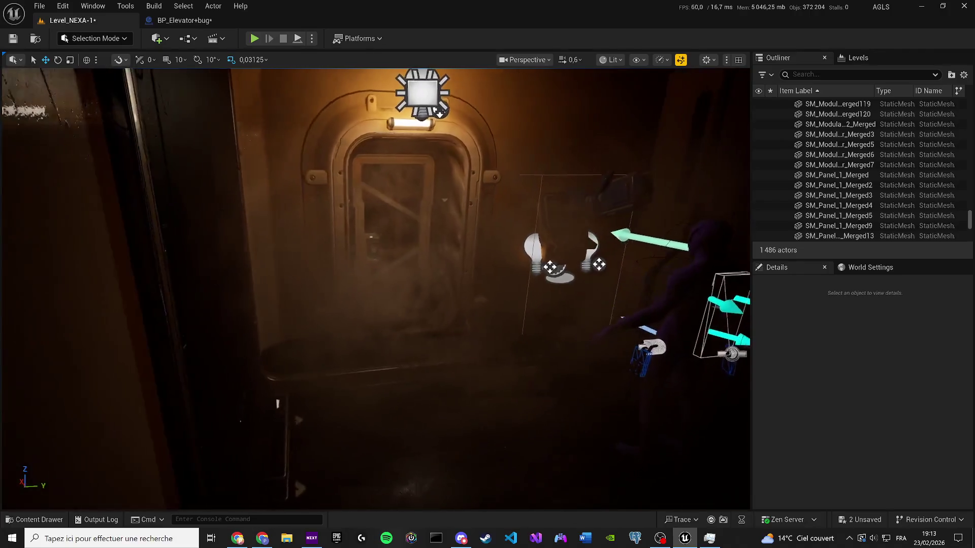
key(s)
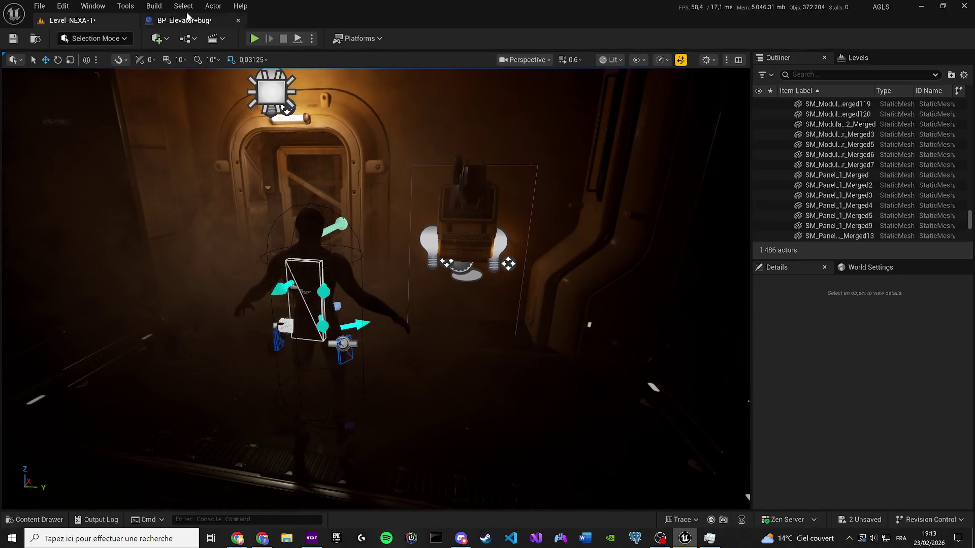
click(177, 23)
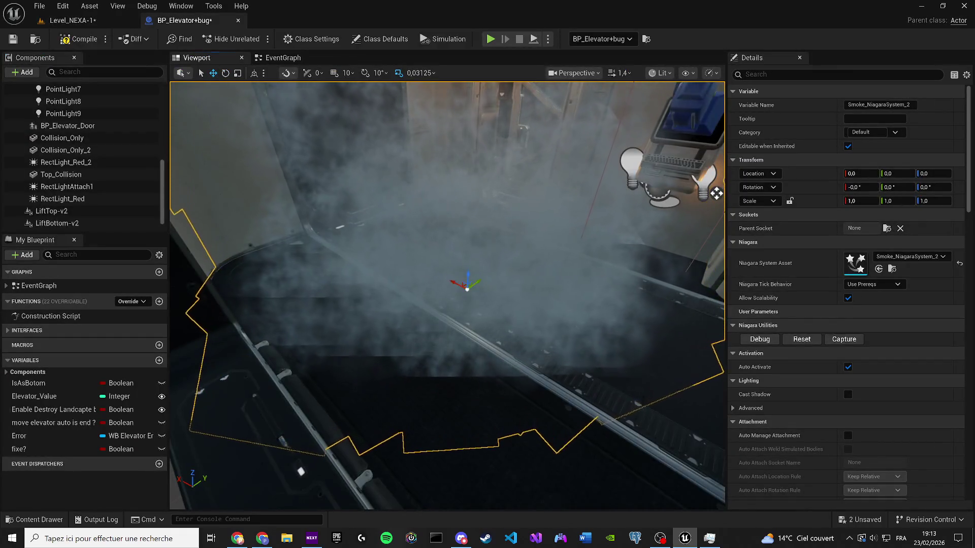
Frame the smoke component in the viewport, select Niagara, and compile the elevator blueprint.
drag(454, 282, 430, 262)
key(w)
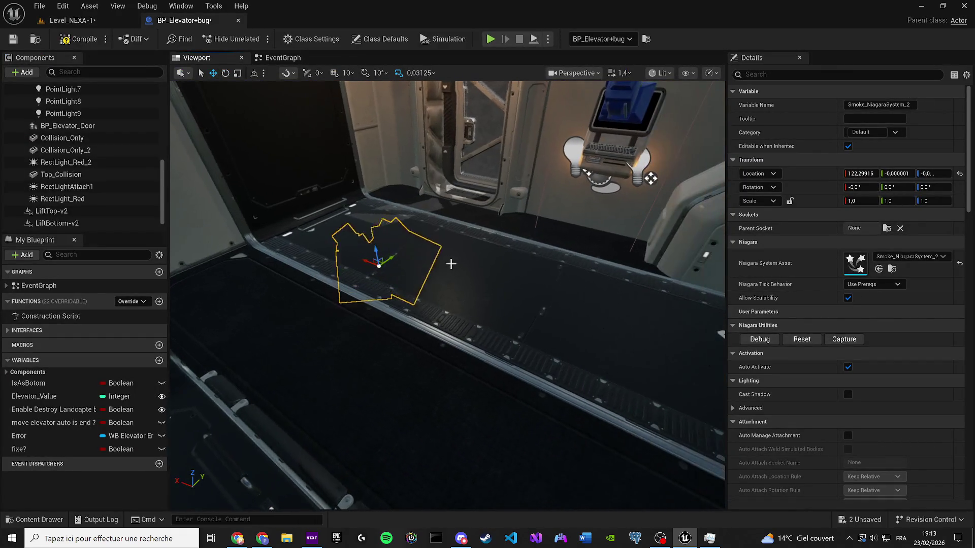
mouse_move(508, 318)
mouse_down()
mouse_move(496, 323)
mouse_move(483, 308)
mouse_move(483, 285)
mouse_move(478, 311)
mouse_up()
click(607, 383)
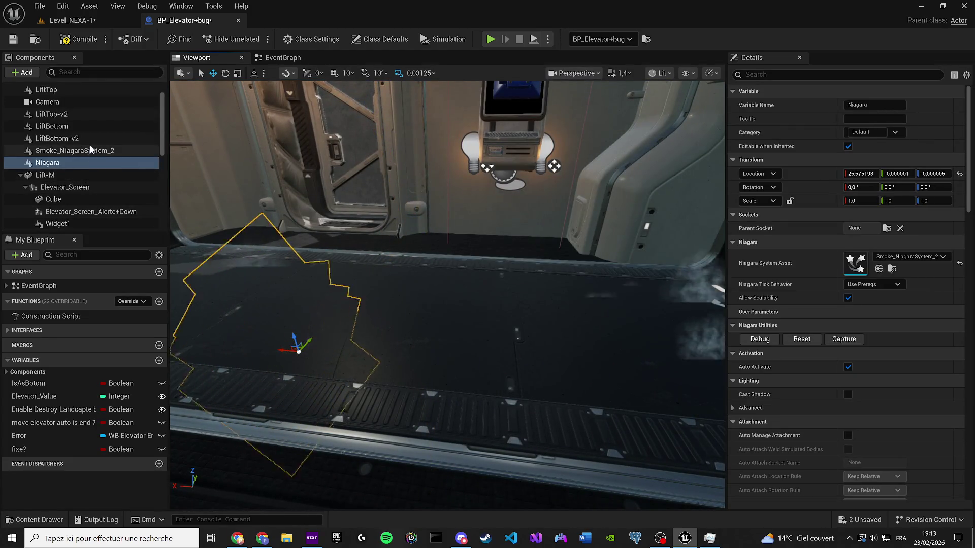
drag(215, 145, 230, 172)
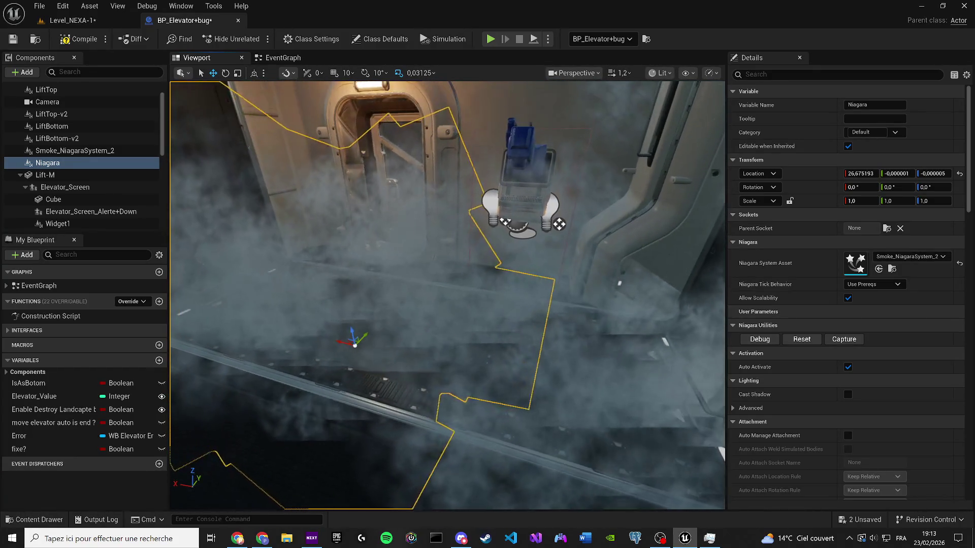
click(76, 39)
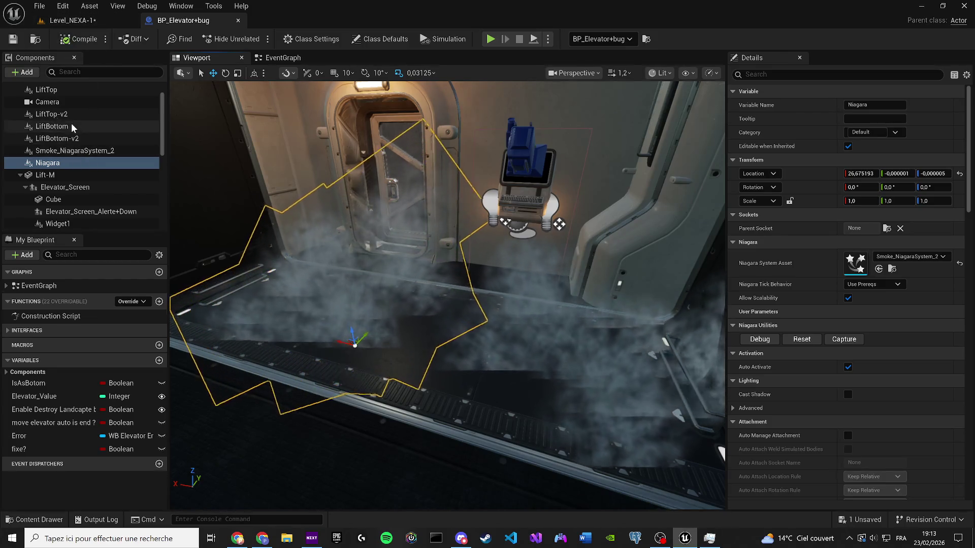
Parent both Niagara and Smoke_NiagaraSystem_2 under Lift-M, then save BP_Elevator+bug.
scroll(72, 128, up, 2)
click(75, 188)
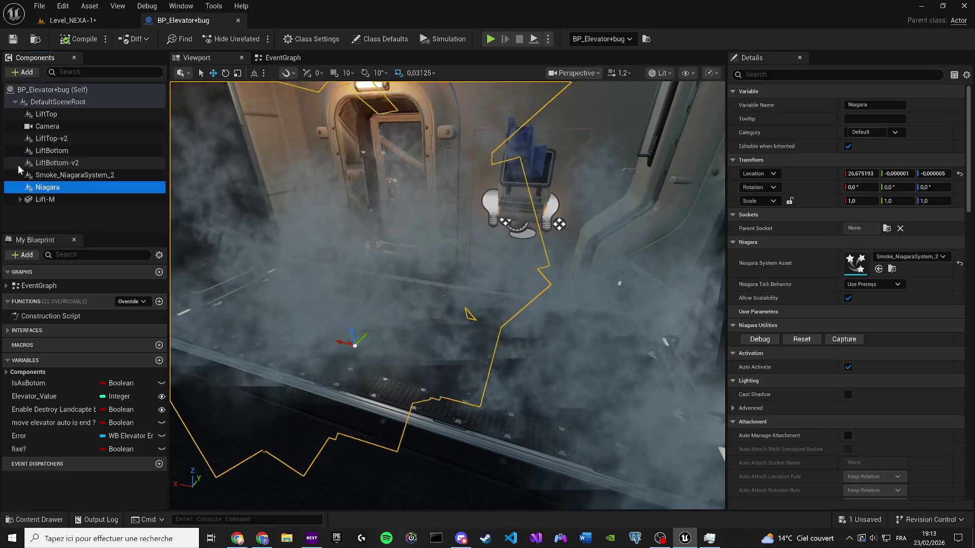
scroll(581, 330, up, 3)
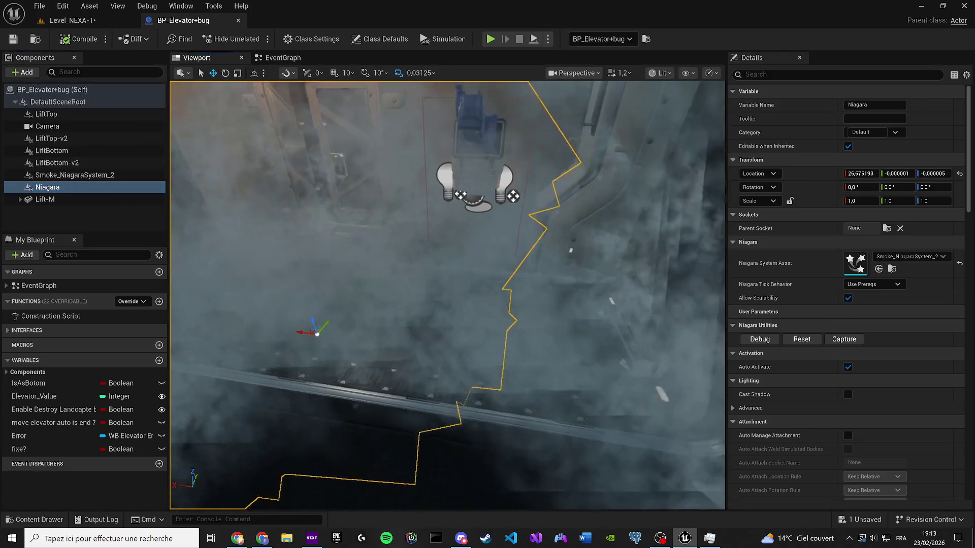
click(605, 343)
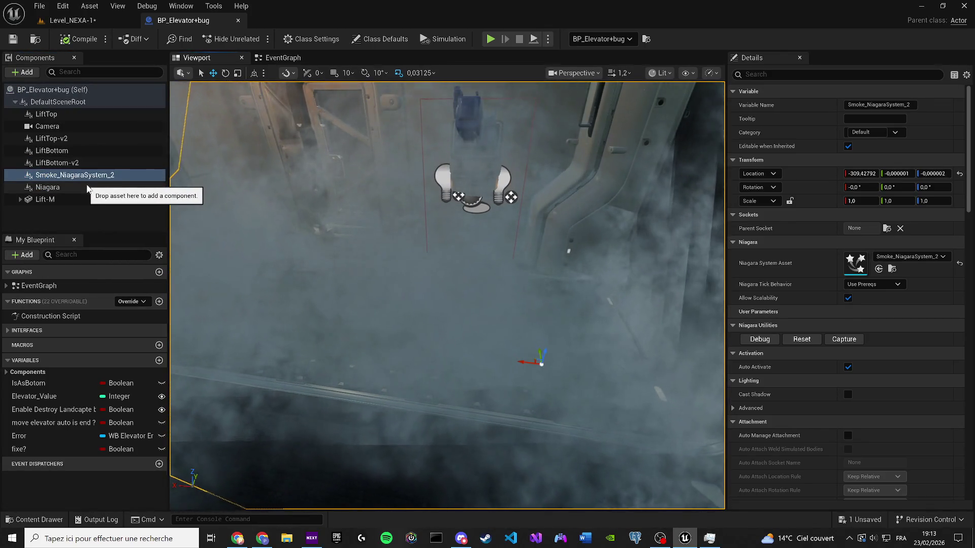
ctrl+click(86, 186)
drag(95, 176, 70, 197)
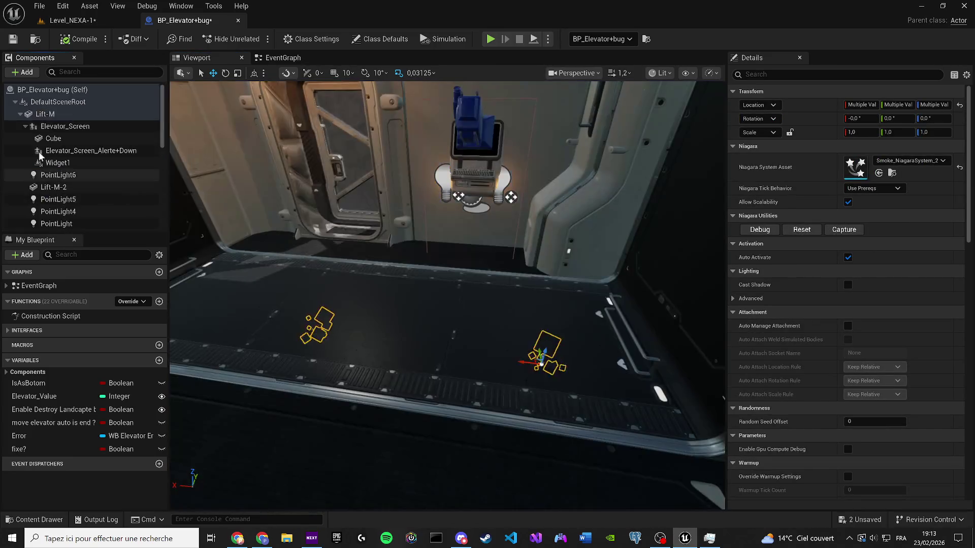
click(13, 39)
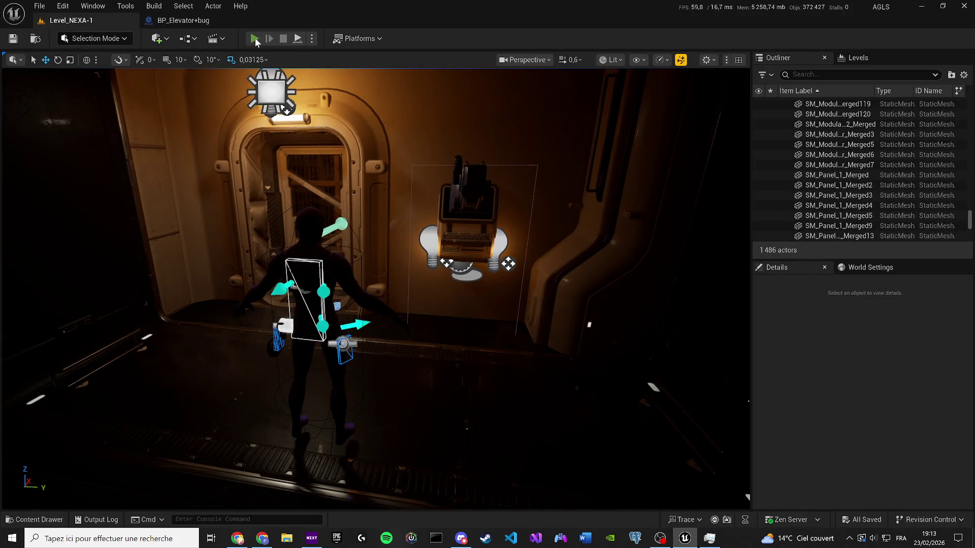
Play-test Level_NEXA-1, walking to the elevator door and toggling the gameplay debugger, then return to BP_Elevator+bug.
click(255, 40)
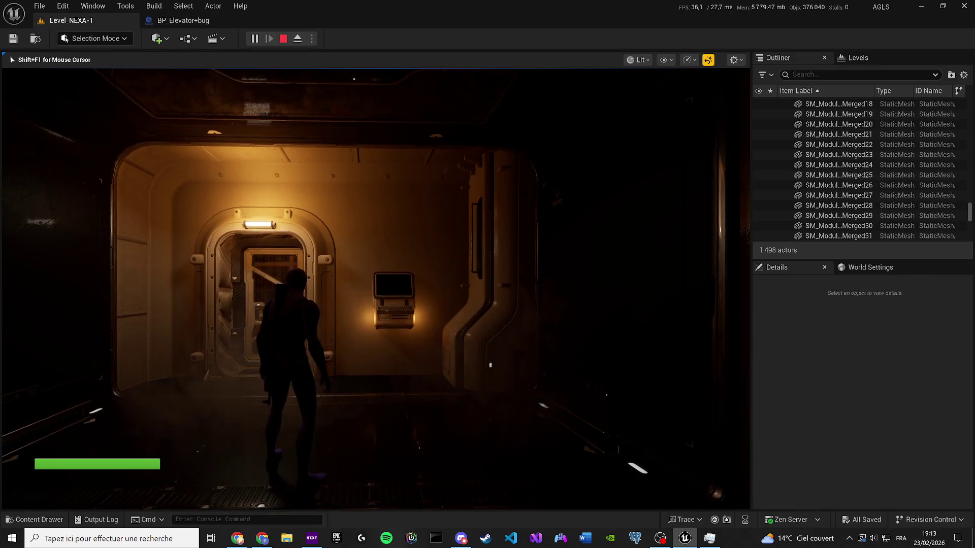
key(w)
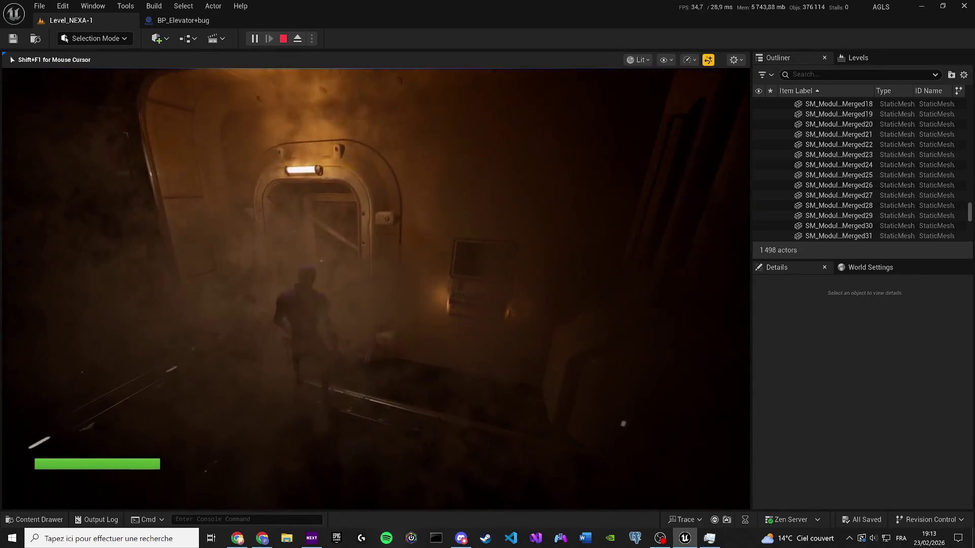
key(w)
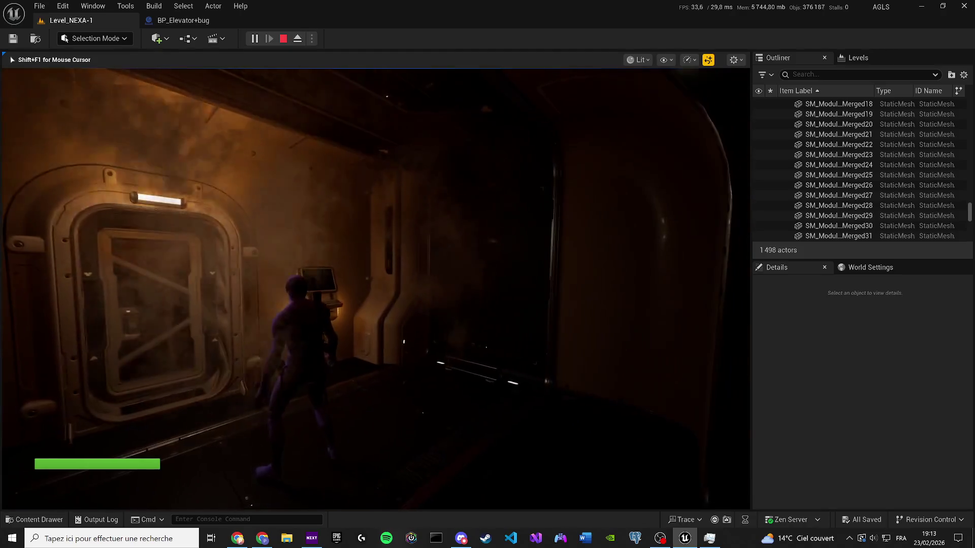
key(w)
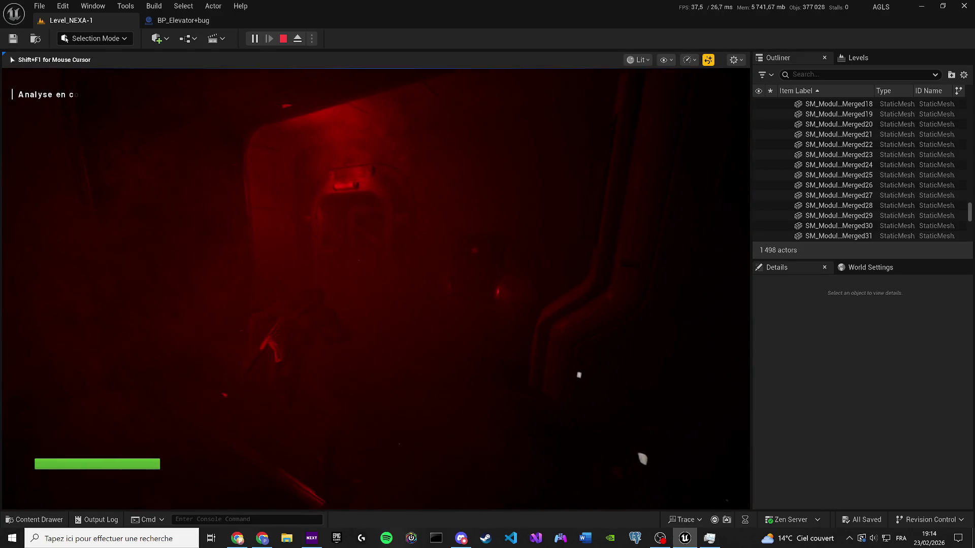
key(apostrophe)
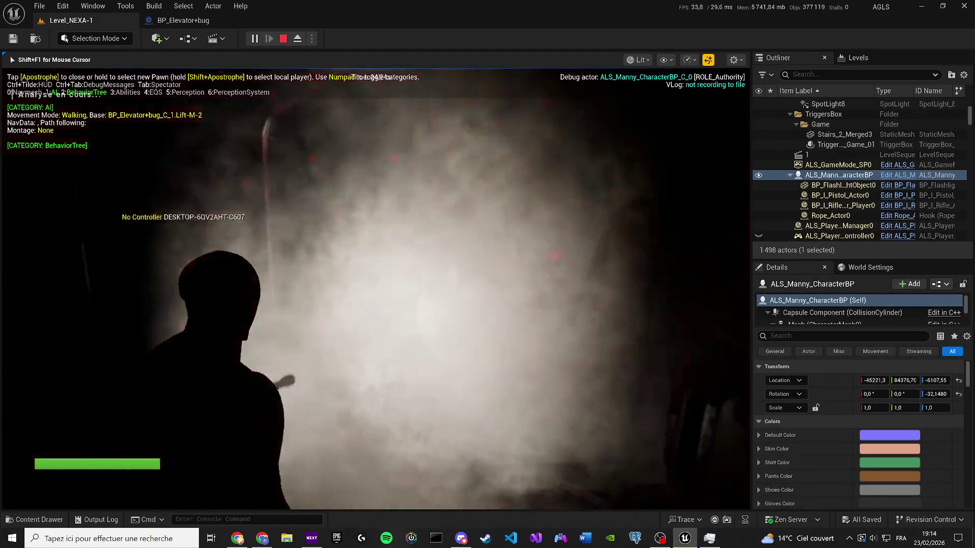
key(apostrophe)
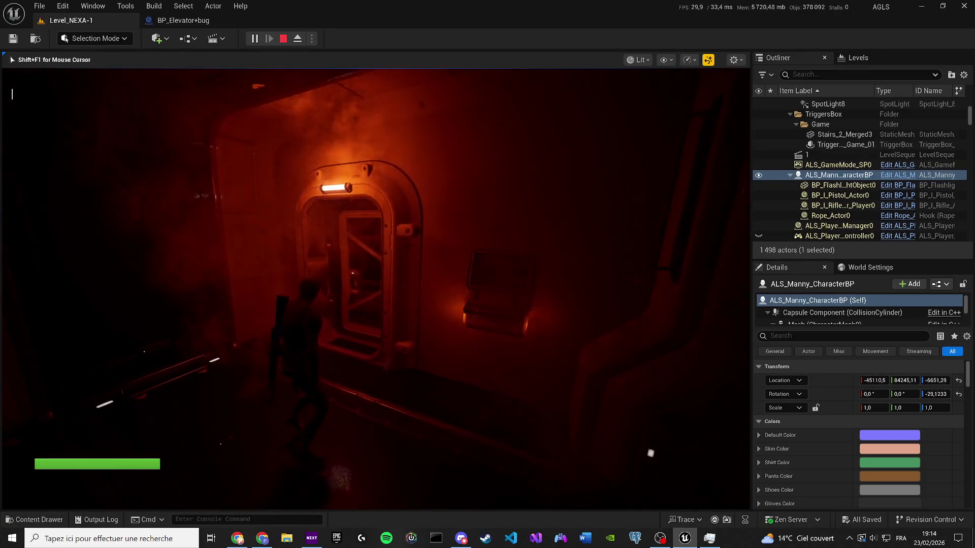
key(Escape)
click(182, 20)
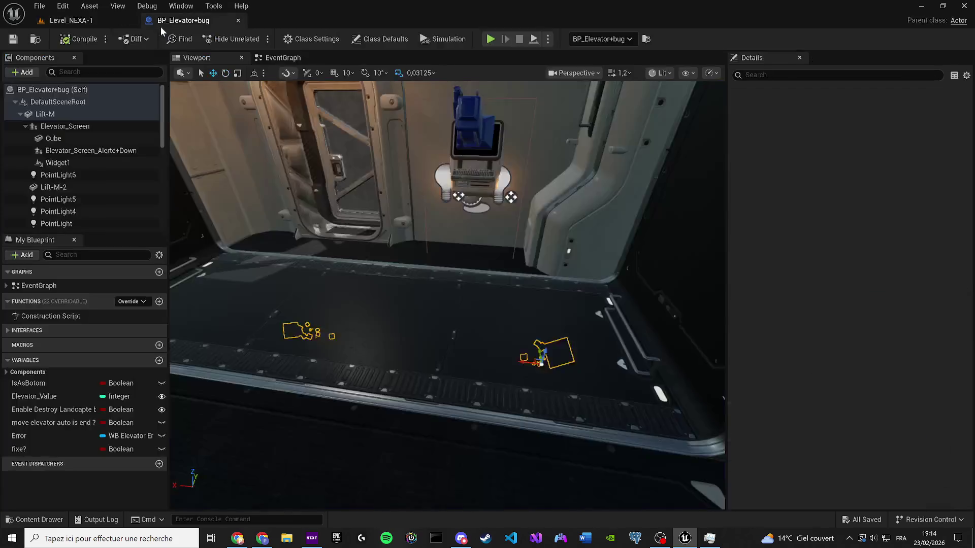
Bring the Niagara and Smoke_NiagaraSystem_2 components into the event graph as nodes.
click(283, 57)
scroll(133, 169, down, 3)
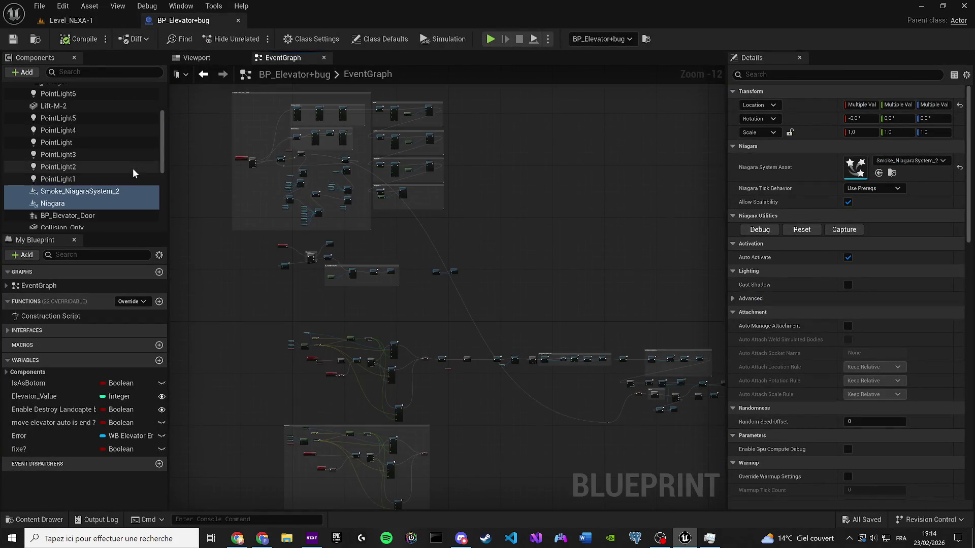
mouse_move(322, 268)
mouse_down()
mouse_move(235, 285)
mouse_move(435, 272)
mouse_move(323, 255)
mouse_move(568, 328)
mouse_up()
scroll(345, 298, up, 8)
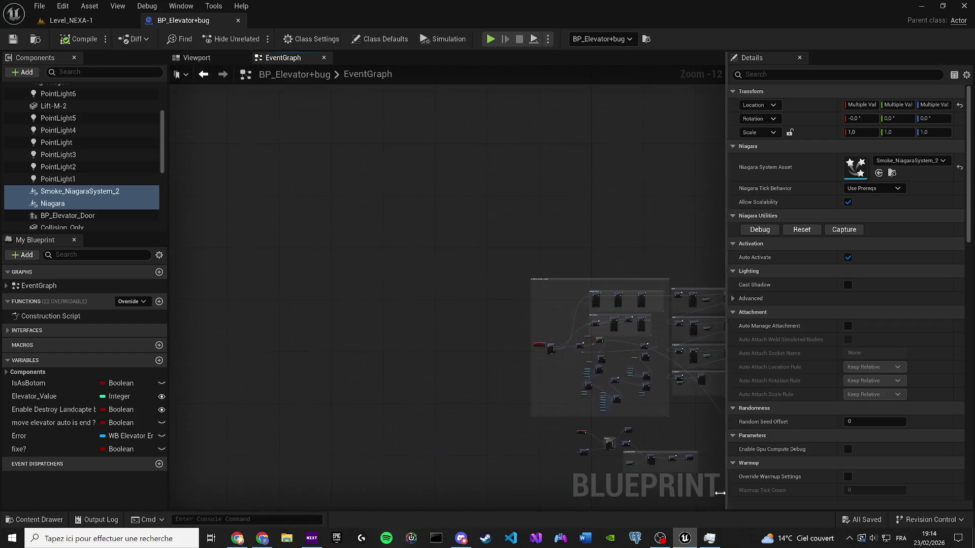
scroll(443, 360, up, 2)
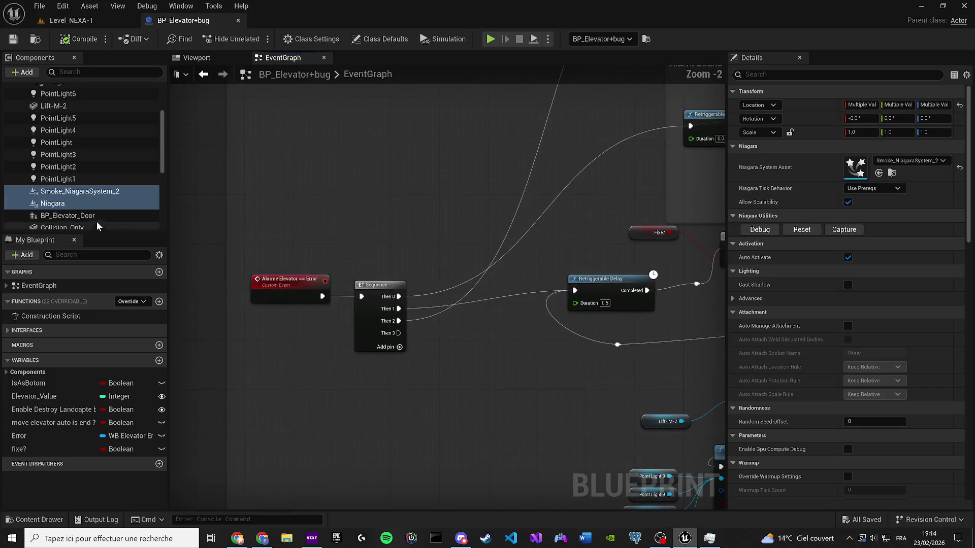
drag(80, 191, 318, 386)
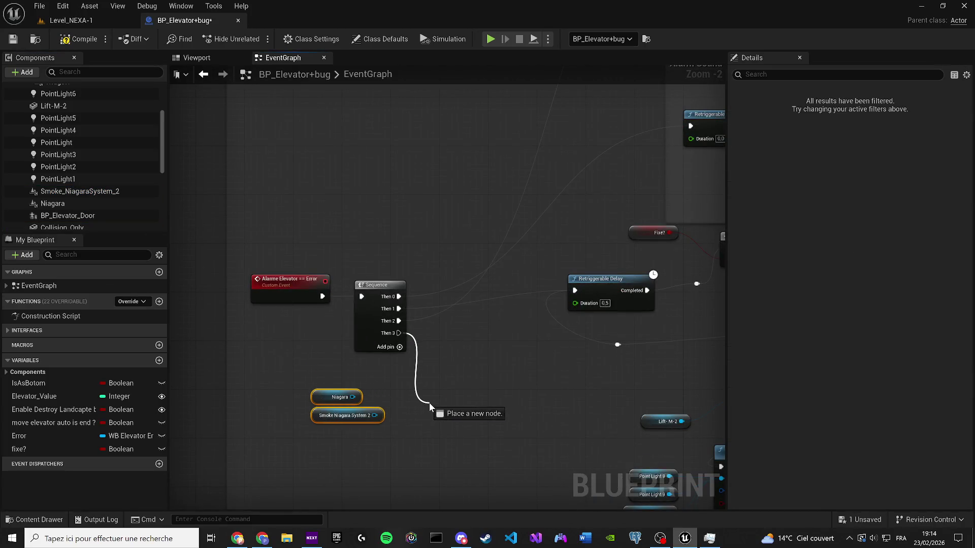
Add an Activate node on Niagara, linked from Sequence Then 3, with Reset ticked.
drag(429, 405, 429, 405)
text(enab)
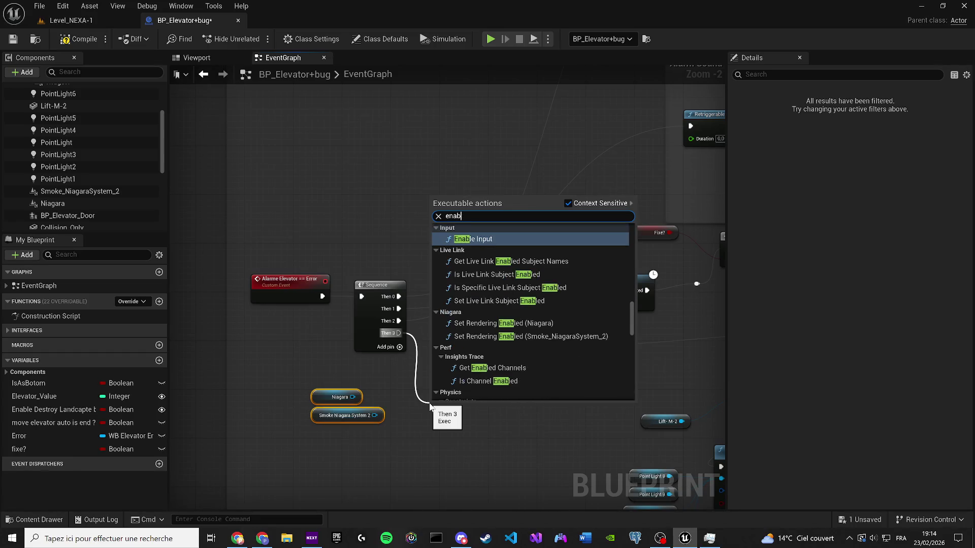
click(370, 398)
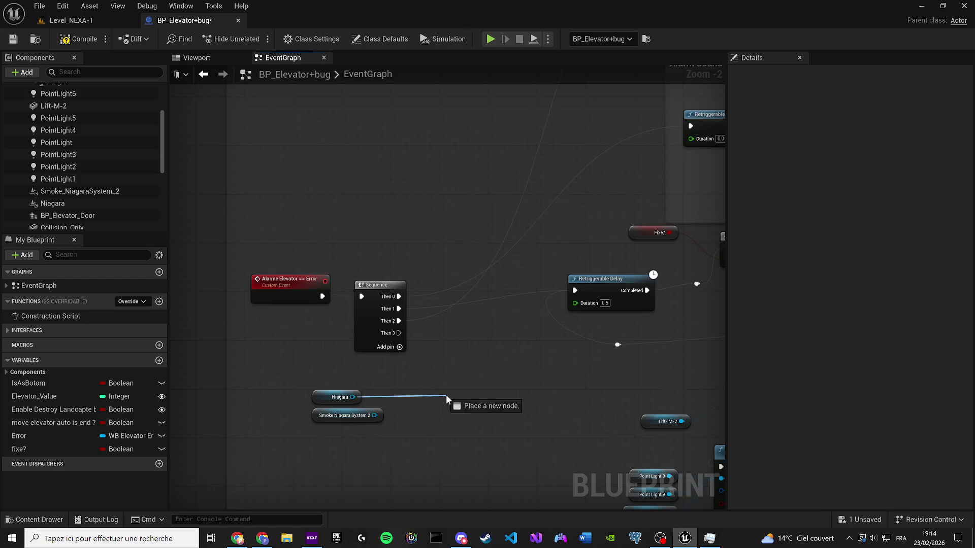
drag(445, 395, 446, 395)
text(activate)
key(Return)
scroll(445, 394, up, 1)
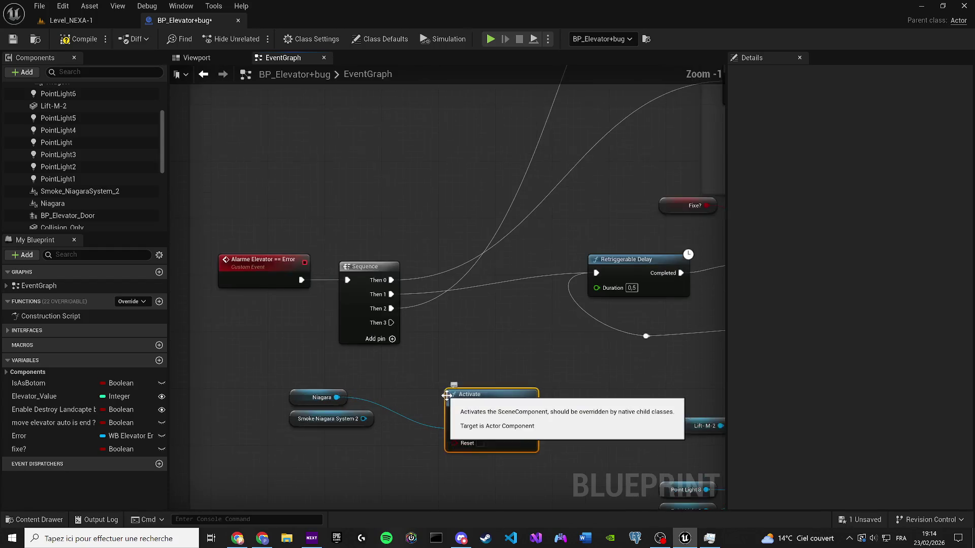
drag(486, 394, 486, 366)
click(481, 415)
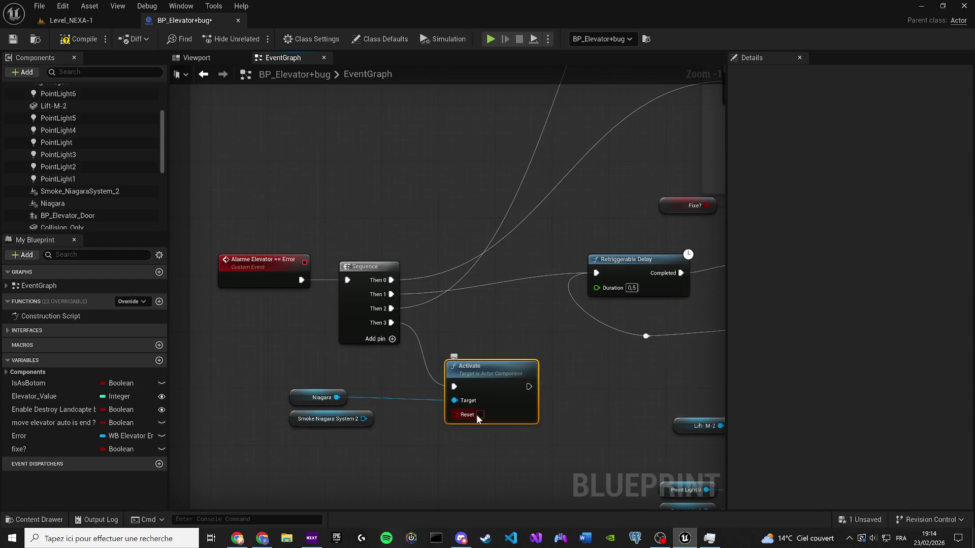
click(197, 59)
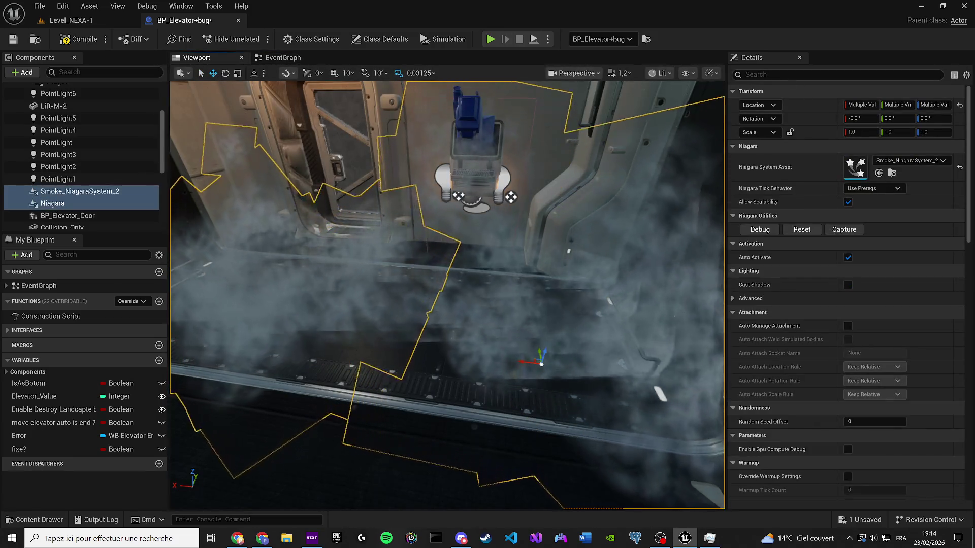
text(a)
Uncheck Auto Activate on the smoke component, found by filtering Details for 'acti'.
click(838, 74)
text(acti)
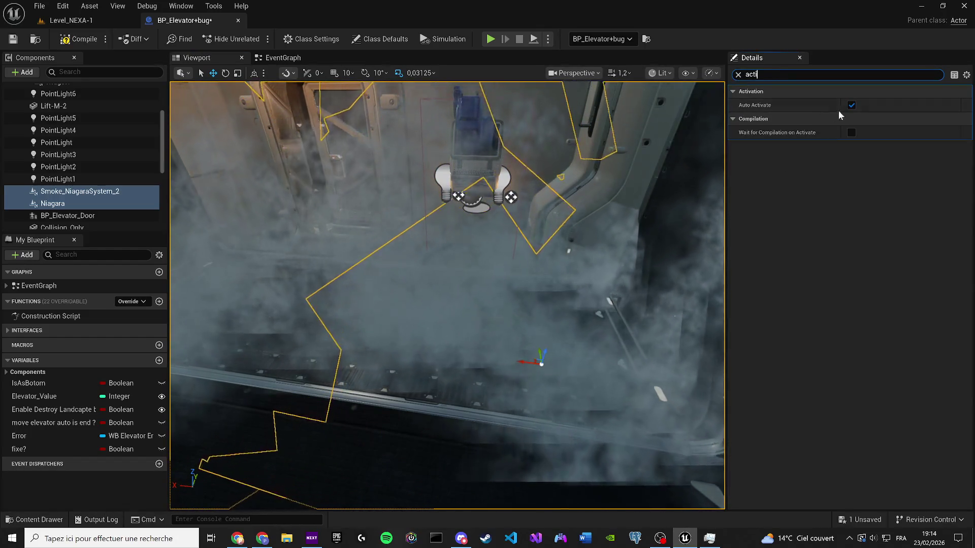
click(851, 105)
click(738, 75)
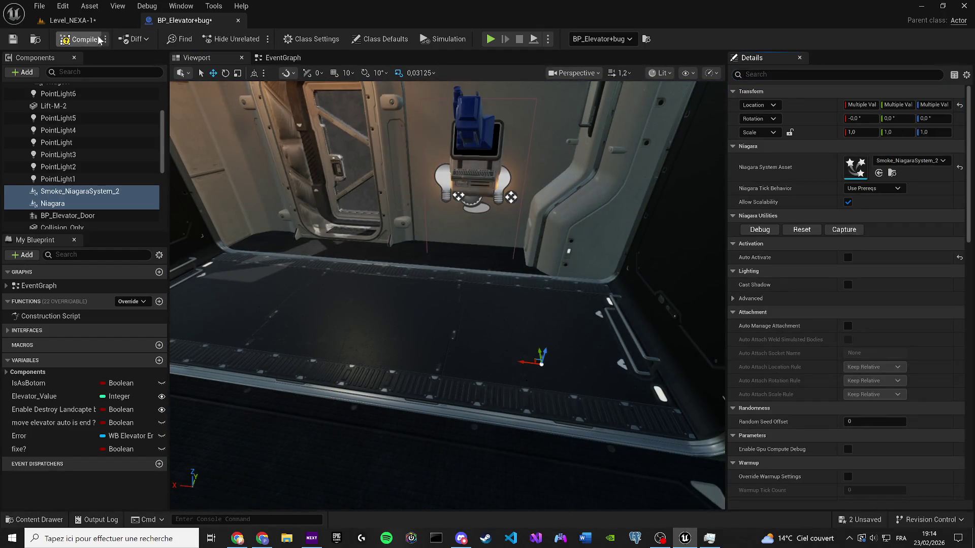
Compile and save BP_Elevator+bug, save Level_NEXA-1, and start another play-test.
click(14, 39)
click(92, 22)
click(7, 40)
click(254, 40)
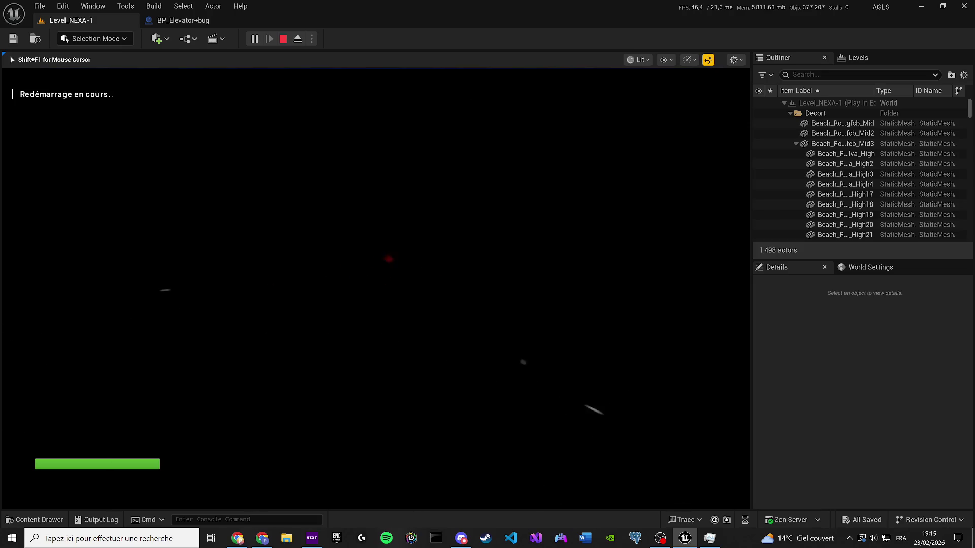
Stop the play-test and return to the BP_Elevator+bug blueprint.
key(Escape)
click(196, 22)
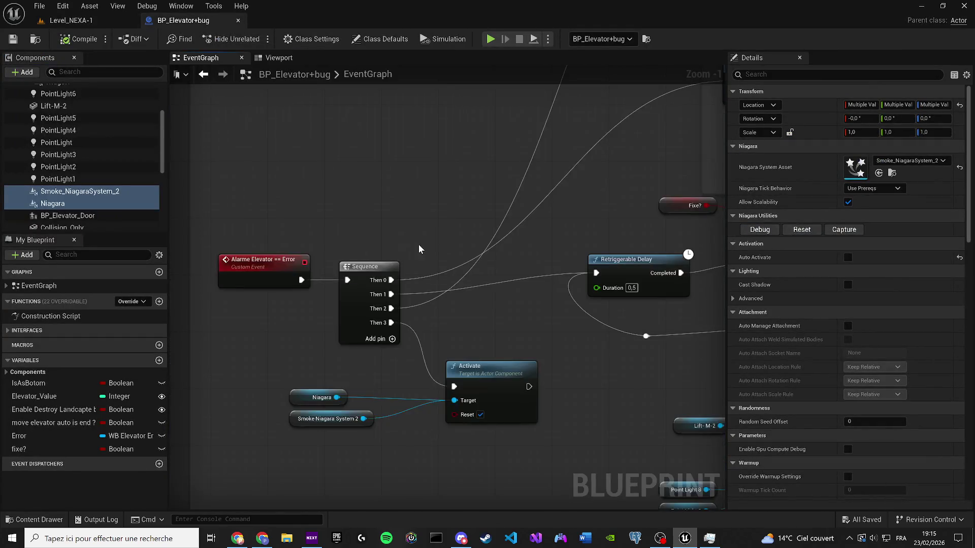
scroll(418, 249, down, 9)
mouse_move(499, 294)
mouse_down()
mouse_move(459, 329)
mouse_move(340, 342)
mouse_up()
scroll(322, 330, up, 4)
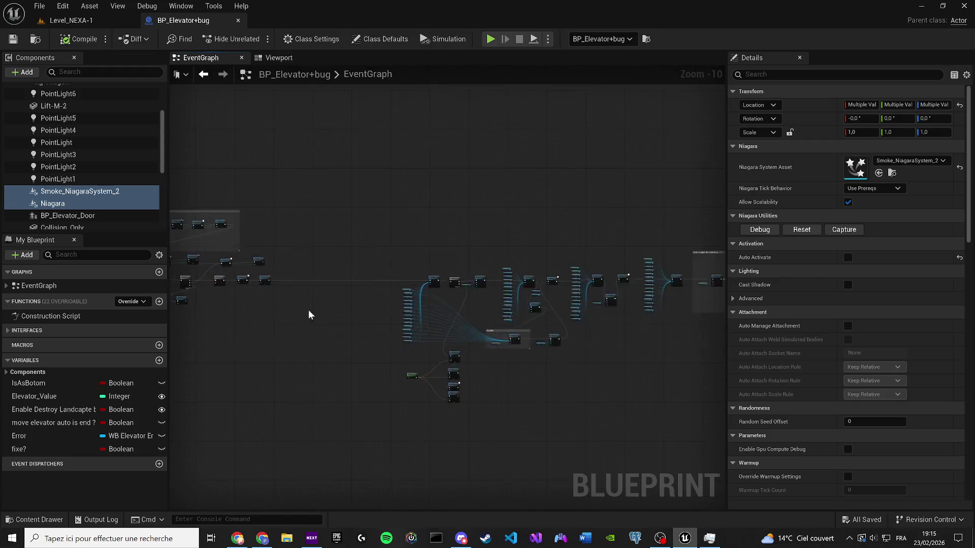
scroll(291, 285, up, 2)
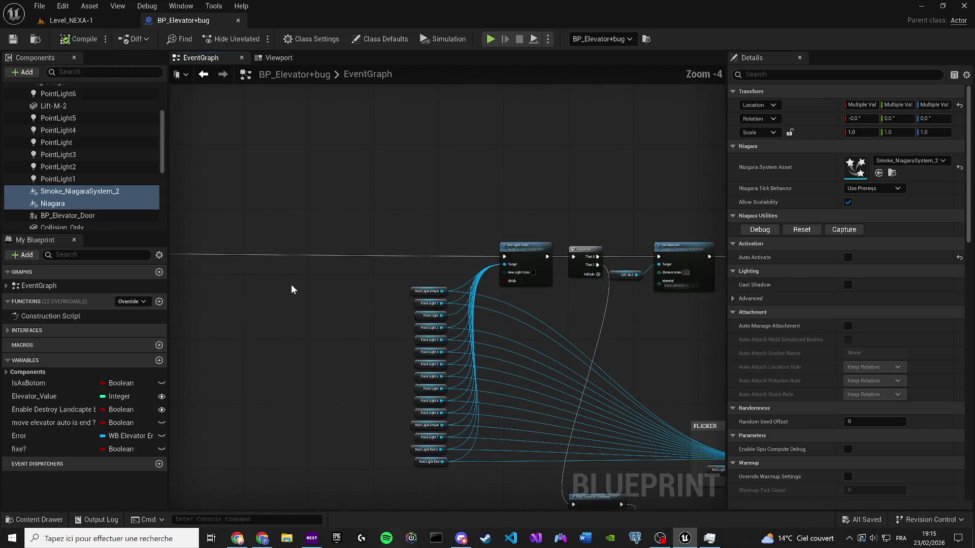
mouse_move(532, 333)
mouse_down()
mouse_move(659, 303)
mouse_move(832, 317)
mouse_up()
mouse_move(199, 250)
mouse_down()
mouse_move(269, 276)
mouse_move(405, 296)
mouse_move(523, 379)
mouse_move(682, 435)
mouse_move(716, 437)
mouse_up()
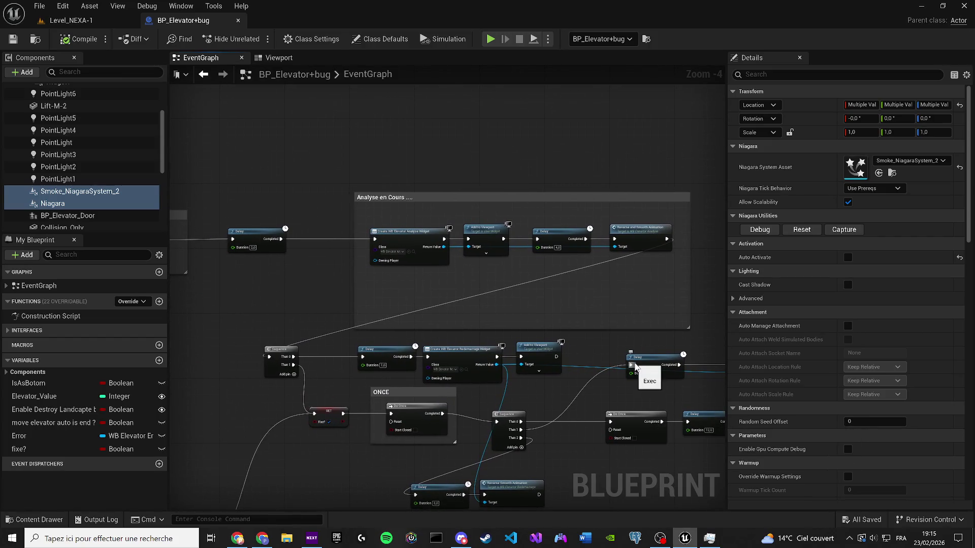
mouse_move(604, 341)
mouse_down()
mouse_move(492, 278)
mouse_move(422, 293)
mouse_move(237, 248)
mouse_up()
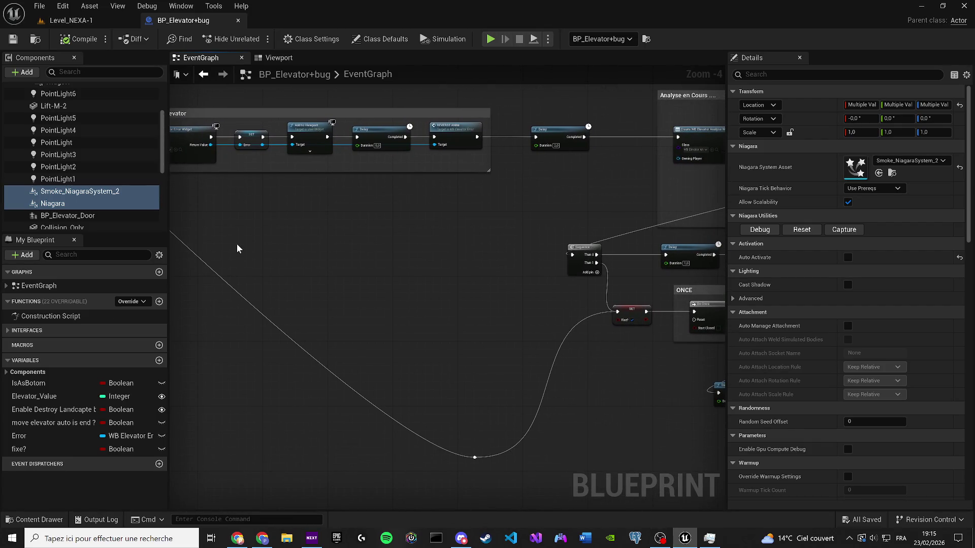
mouse_move(311, 259)
mouse_down()
mouse_move(277, 278)
mouse_move(247, 278)
mouse_up()
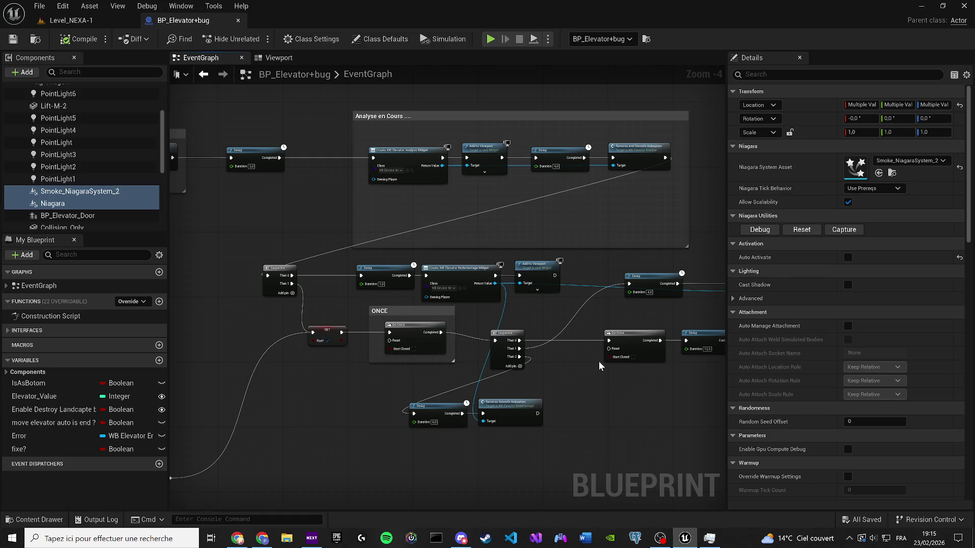
key(alt+Tab)
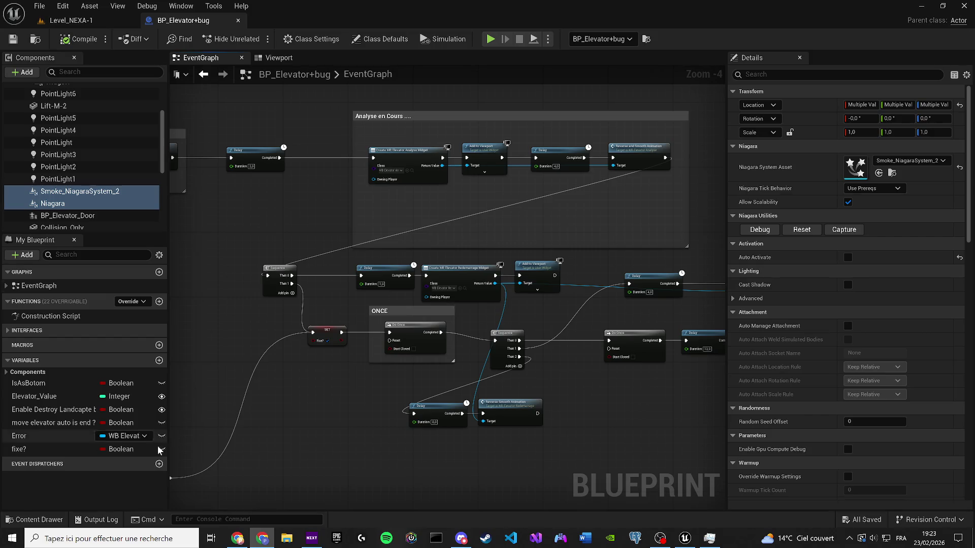
Open the Content Drawer to browse the project's smoke assets.
click(36, 520)
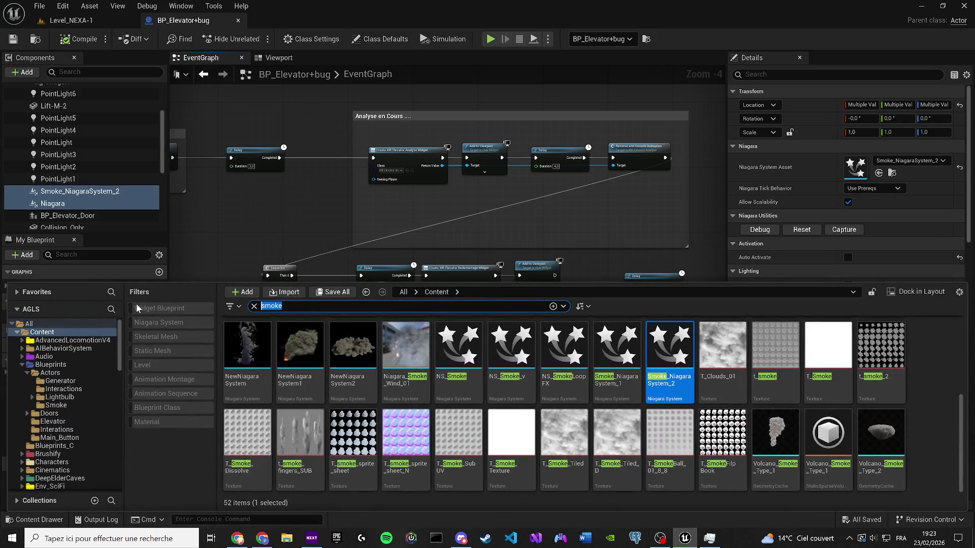
Open BP_Elevator, find its Get Actor Of Class and Enable Door nodes, copy them, then close it.
text(elevator)
click(252, 358)
double_click(251, 358)
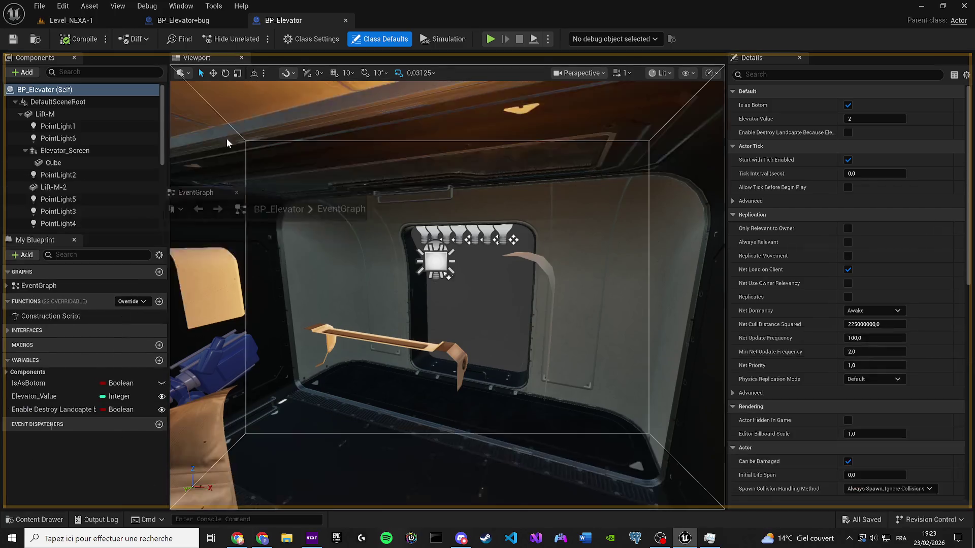
click(283, 59)
scroll(307, 191, down, 2)
scroll(595, 272, down, 2)
mouse_move(630, 143)
mouse_down()
mouse_move(594, 272)
mouse_move(516, 318)
mouse_move(472, 324)
mouse_up()
scroll(563, 406, up, 6)
mouse_move(646, 432)
mouse_down()
mouse_move(598, 404)
mouse_move(534, 332)
mouse_move(391, 255)
mouse_up()
scroll(598, 405, up, 2)
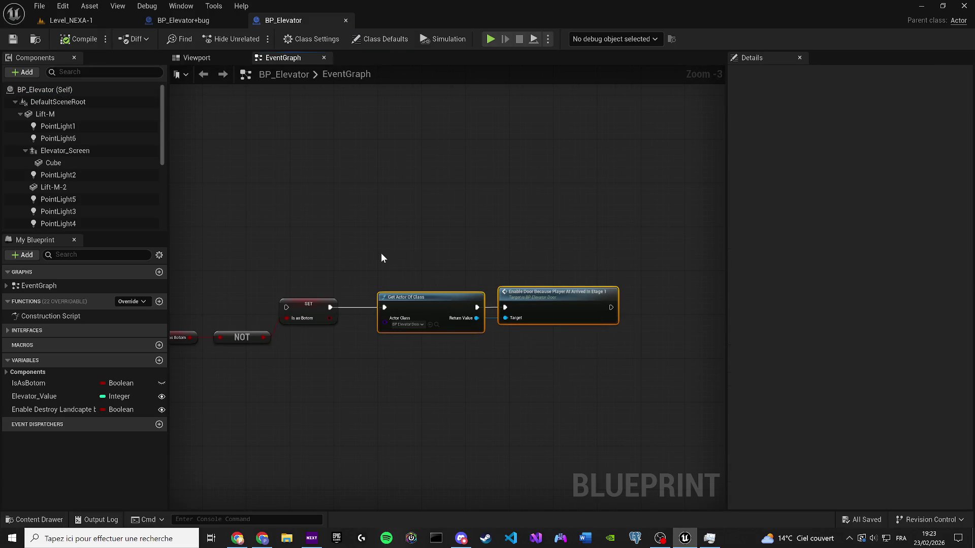
click(387, 195)
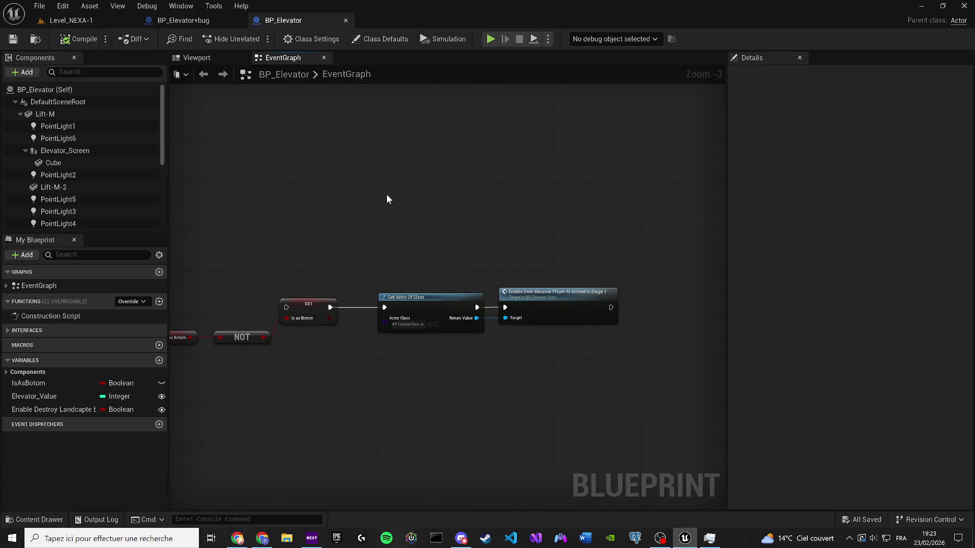
click(346, 19)
Paste the door nodes after Elevator Second Mouve, wrap them in an 'Open Door' comment, and save.
scroll(551, 203, up, 6)
key(ctrl+v)
drag(278, 219, 391, 208)
drag(430, 211, 485, 223)
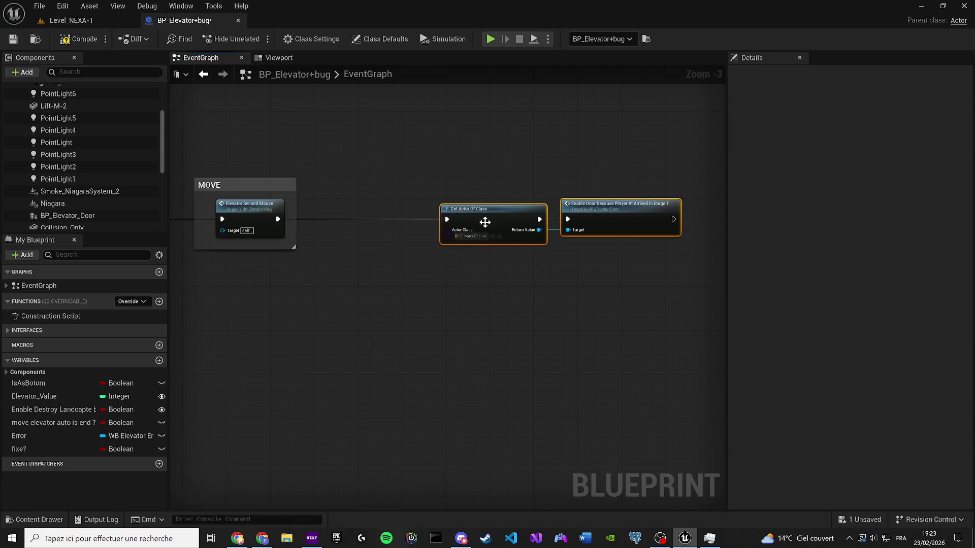
text(cOp Door)
key(Return)
mouse_move(464, 265)
mouse_down()
mouse_move(421, 276)
mouse_move(400, 267)
mouse_up()
click(13, 40)
Save Level_NEXA-1 and play-test, walking the character through the red corridor to the elevator.
click(13, 39)
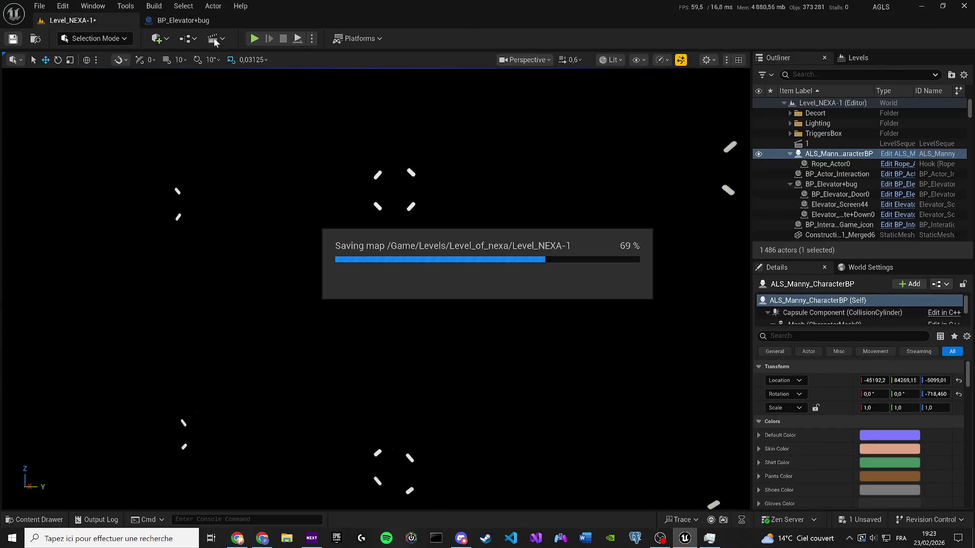
click(254, 39)
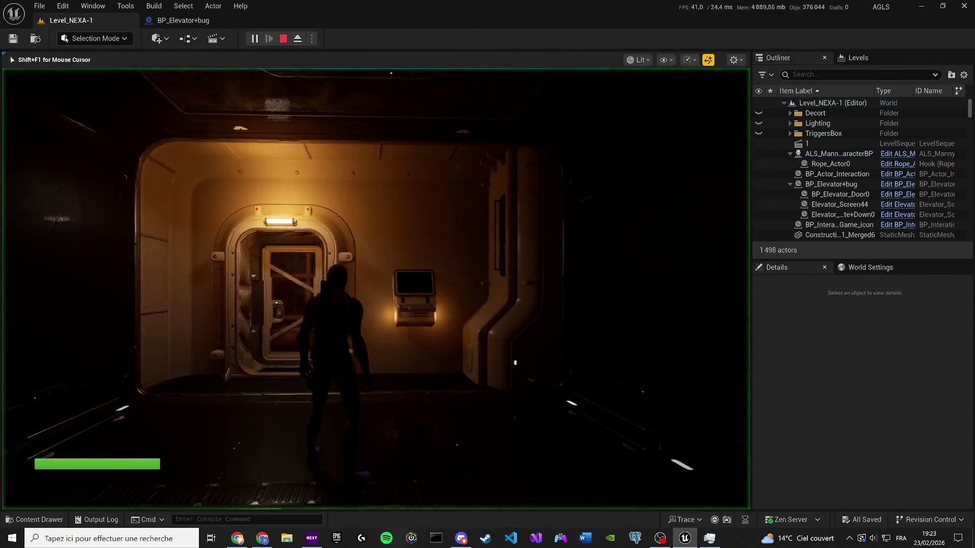
key(w)
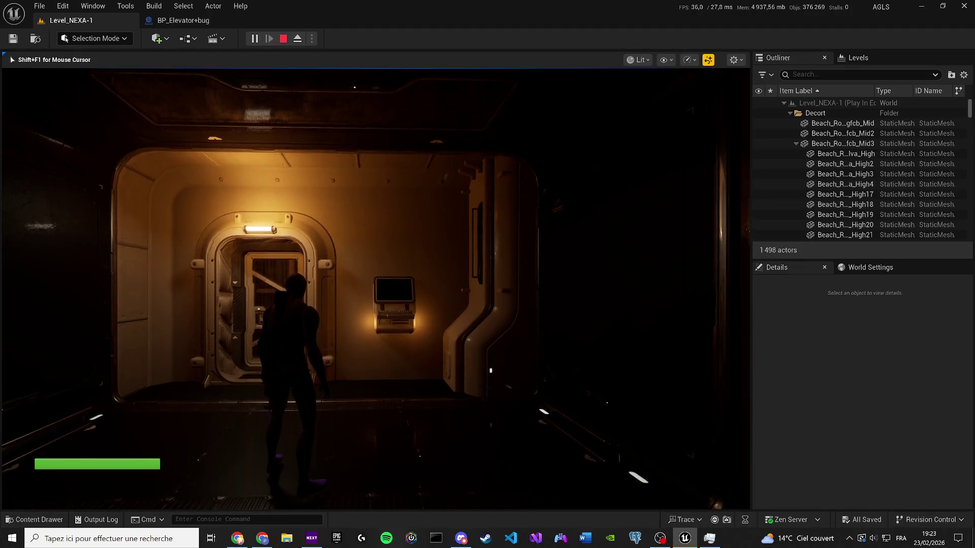
key(w)
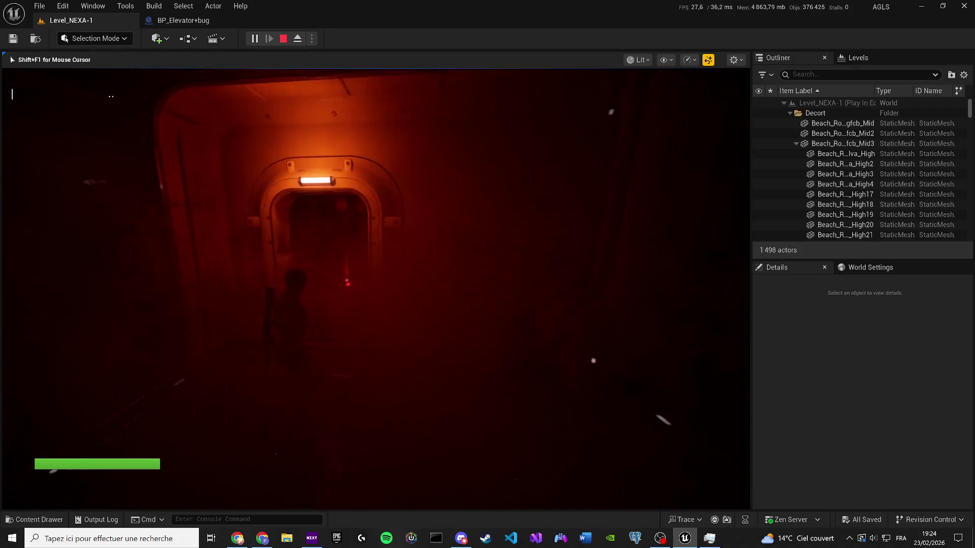
key(Escape)
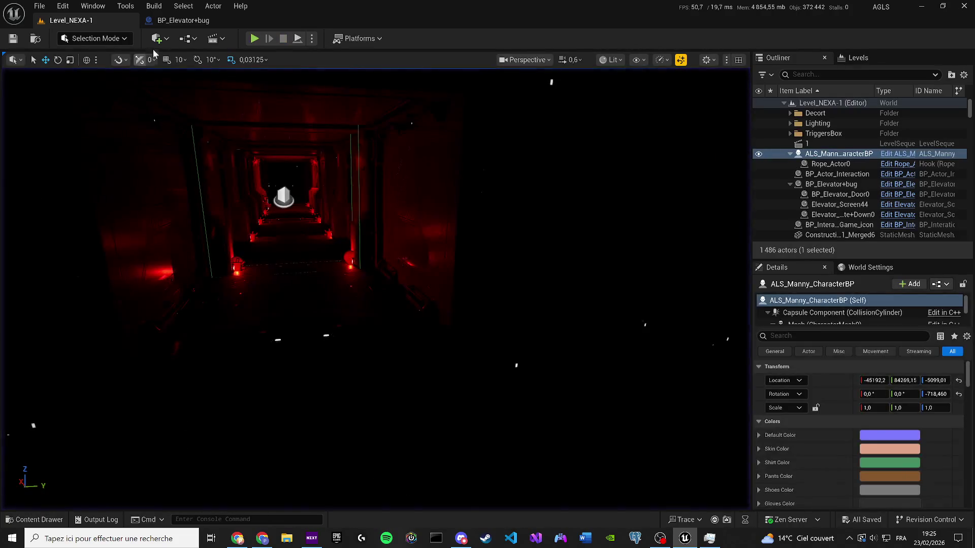
Place a Delay node beside the MOVE comment in BP_Elevator+bug's event graph.
click(173, 20)
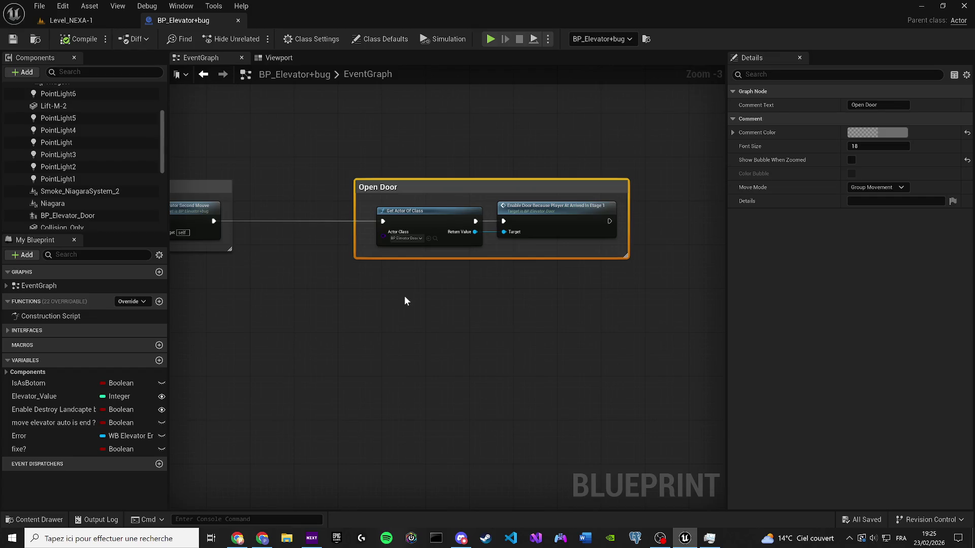
drag(284, 214, 383, 247)
scroll(383, 247, down, 4)
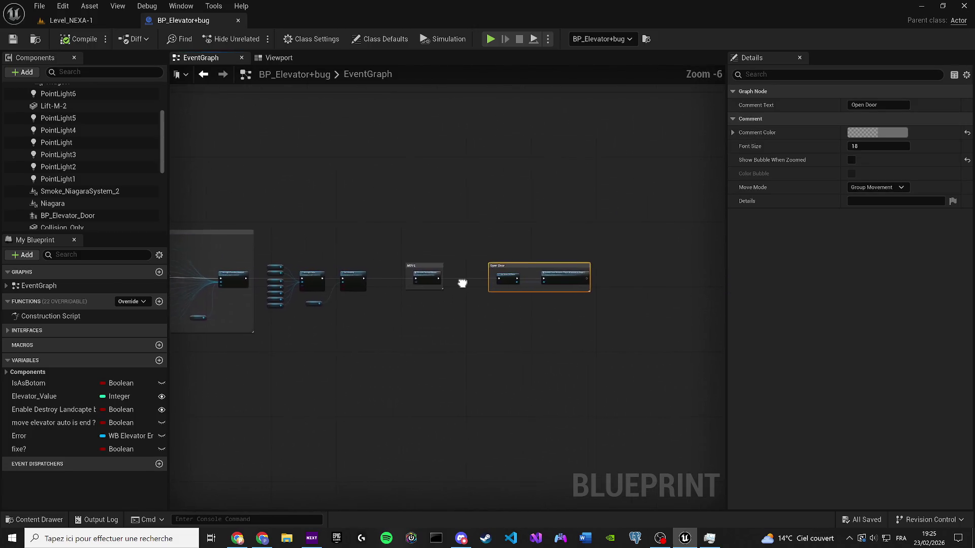
scroll(461, 279, up, 4)
scroll(405, 299, up, 3)
click(394, 309)
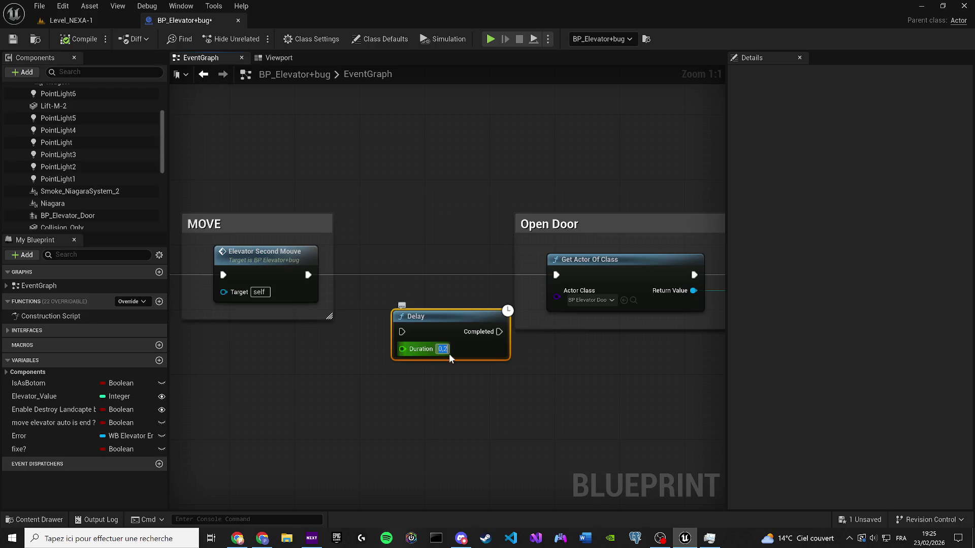
text(10)
drag(446, 353, 423, 304)
Wire the 10,0 Delay between Elevator Second Mouve and Get Actor Of Class, then compile and save.
drag(308, 275, 378, 285)
drag(416, 260, 399, 252)
drag(462, 274, 556, 275)
click(79, 39)
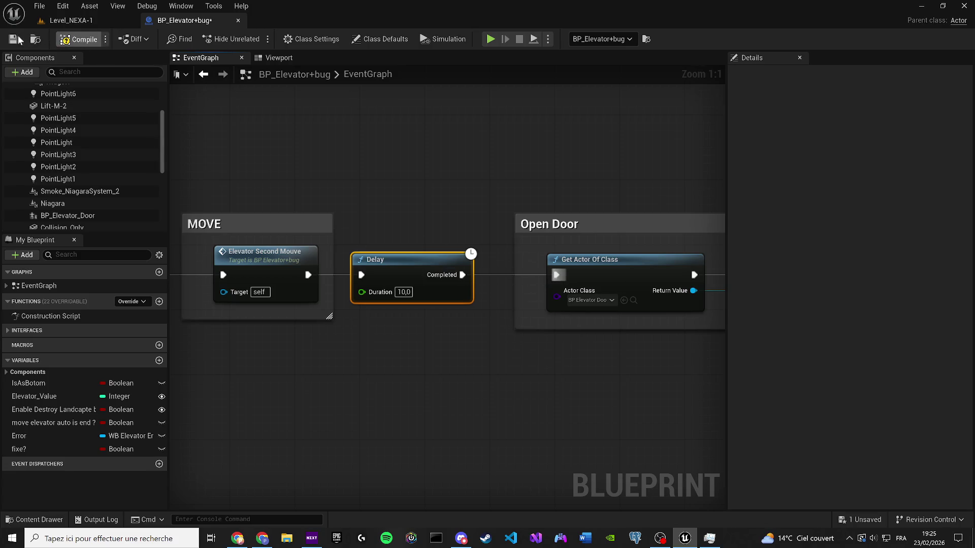
click(71, 20)
click(13, 39)
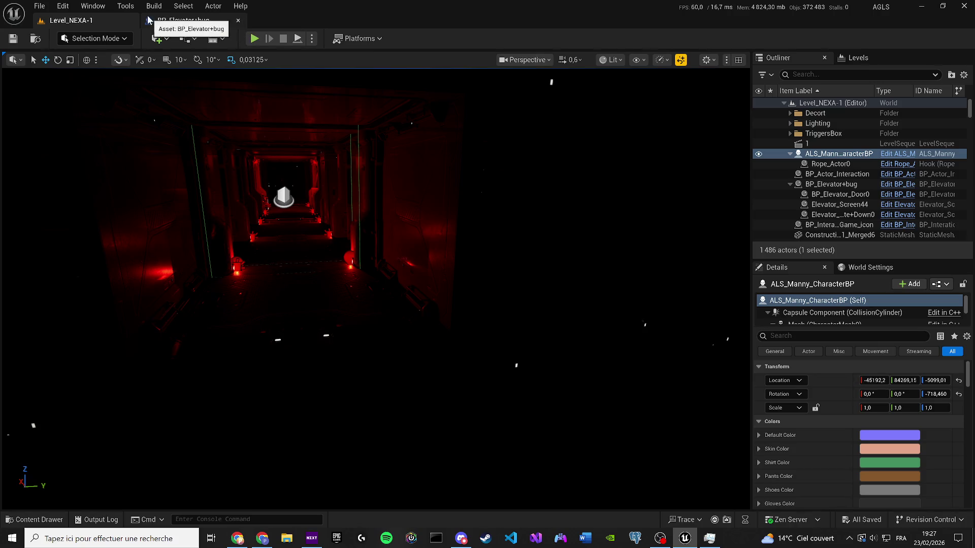
key(s)
key(s)
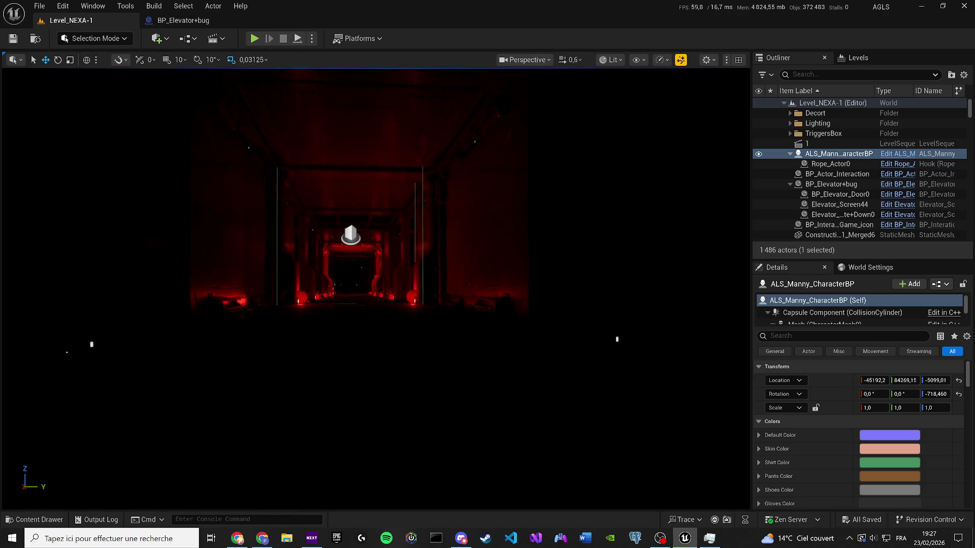
mouse_move(253, 176)
mouse_down()
mouse_move(247, 189)
mouse_move(253, 176)
mouse_up()
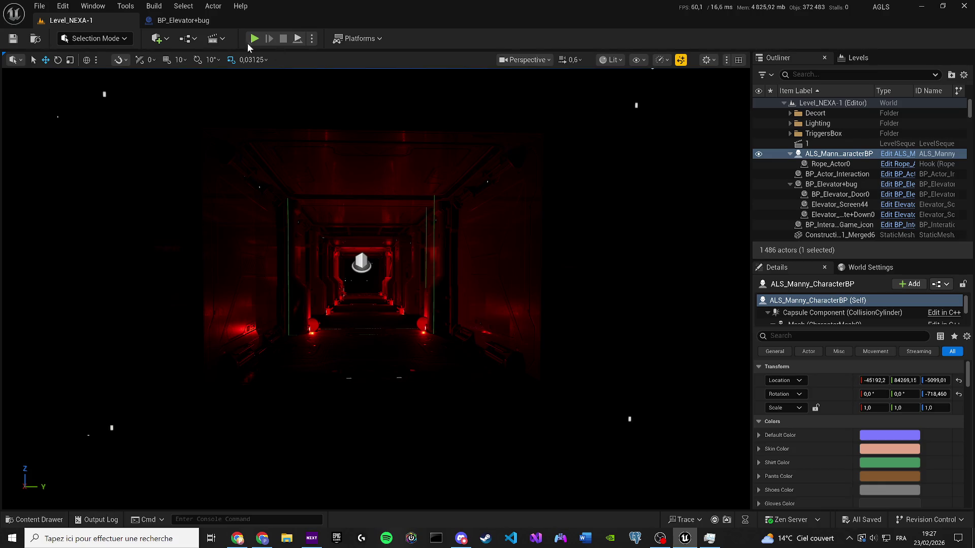
Add a Level Sequence named Crypy_Cin, saved in the Cinematics/Level_Nexa folder.
click(213, 39)
click(252, 67)
text(c)
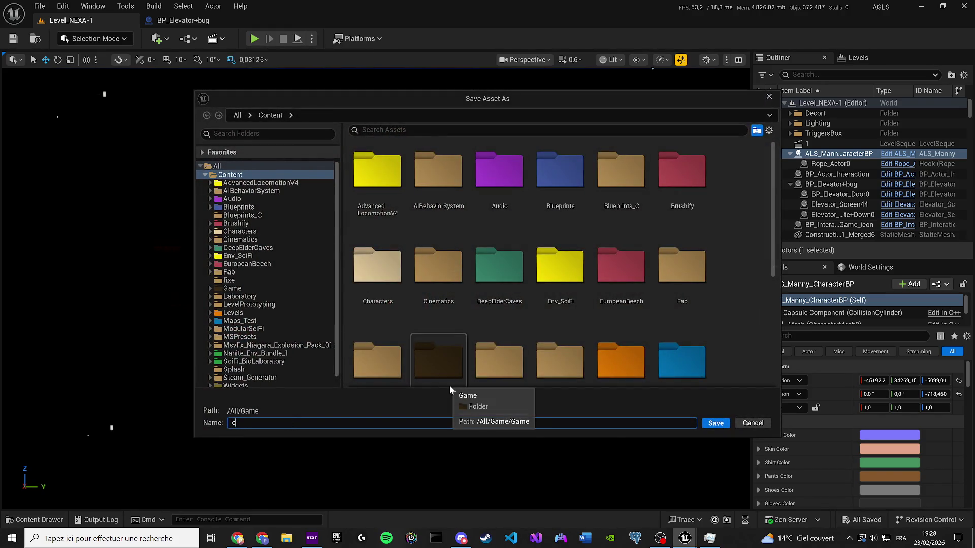
key(BackSpace)
text(Crypy_C)
text(in)
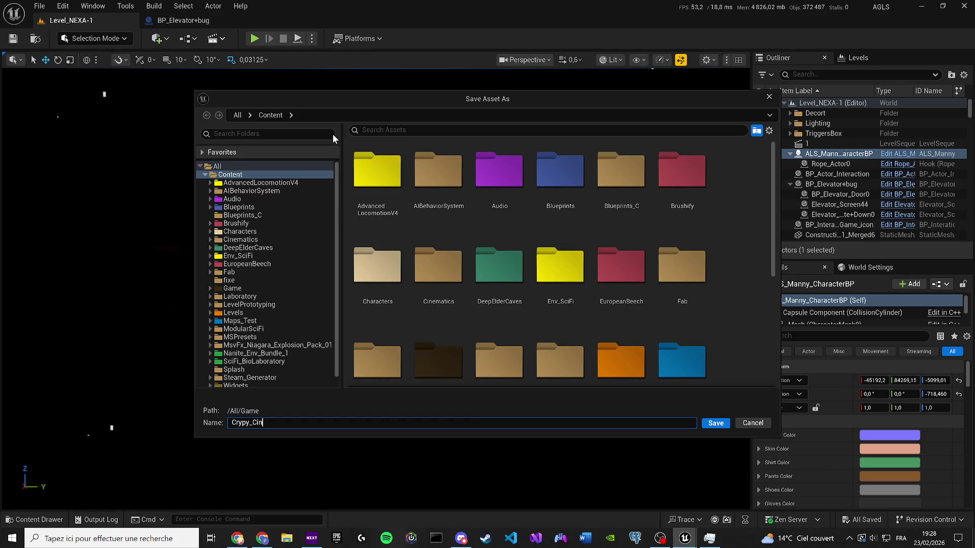
click(241, 239)
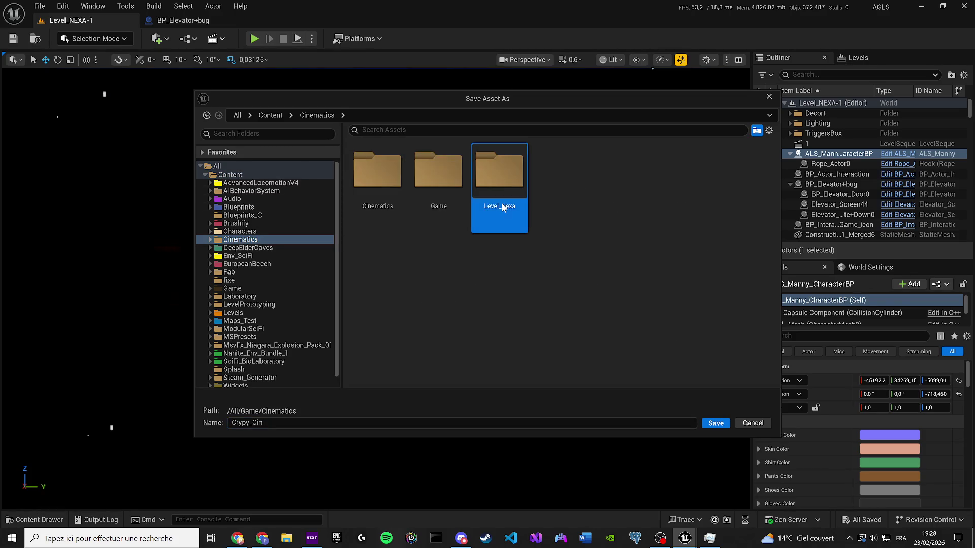
double_click(500, 198)
click(717, 424)
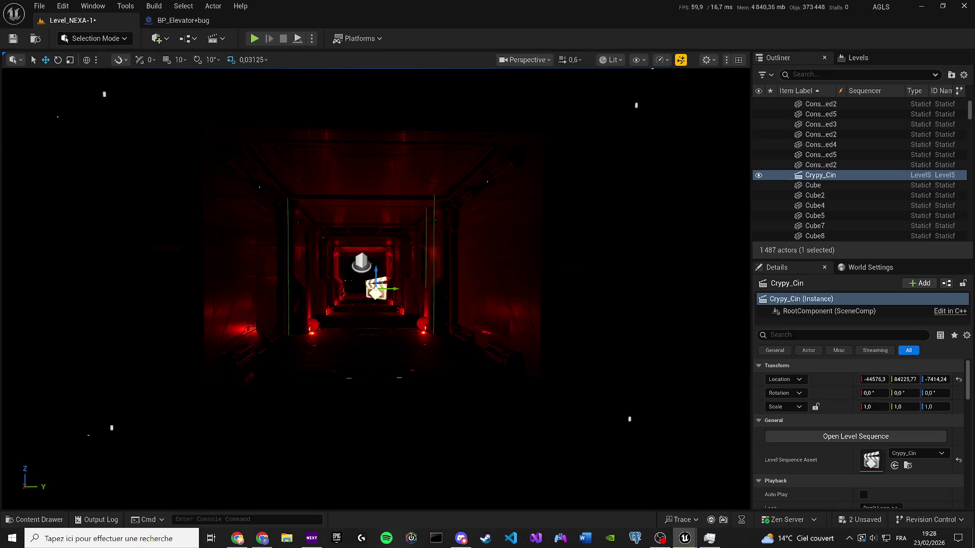
Fly the camera down the red corridor past the camera icon and deselect Crypy_Cin.
key(Left)
key(Left)
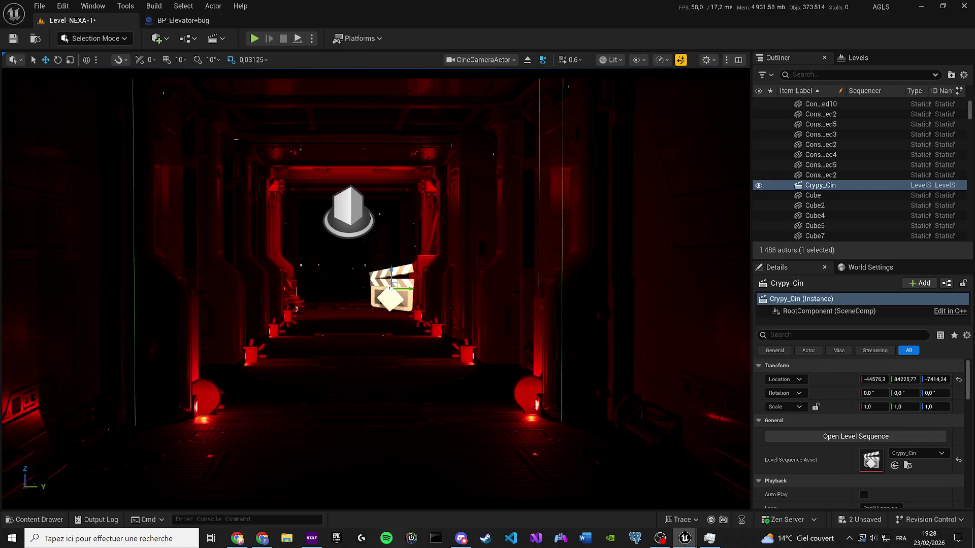
key(Down)
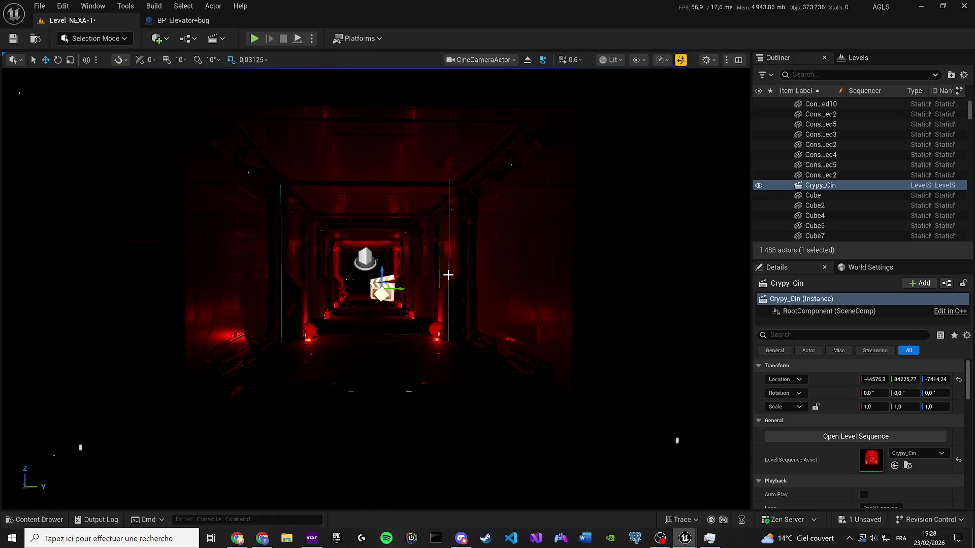
key(Up)
key(Up)
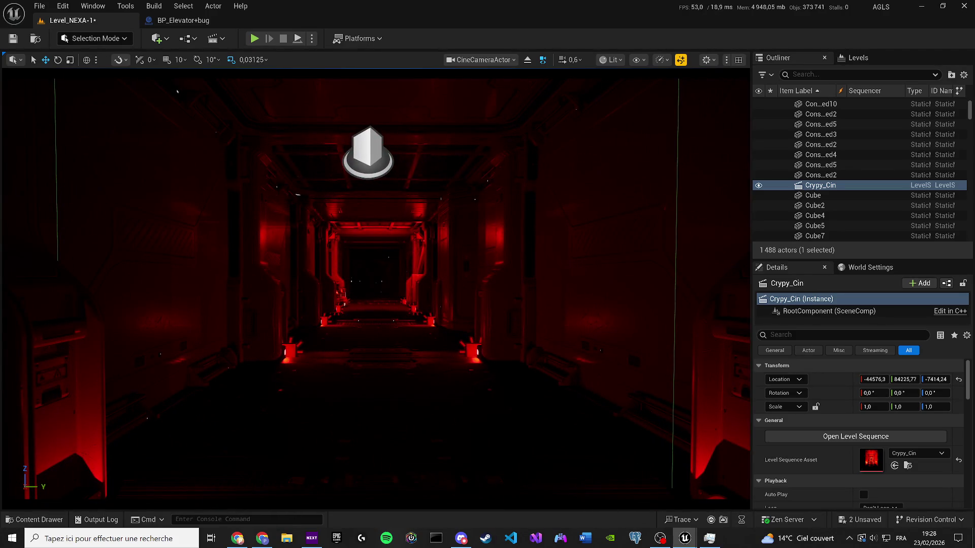
key(Up)
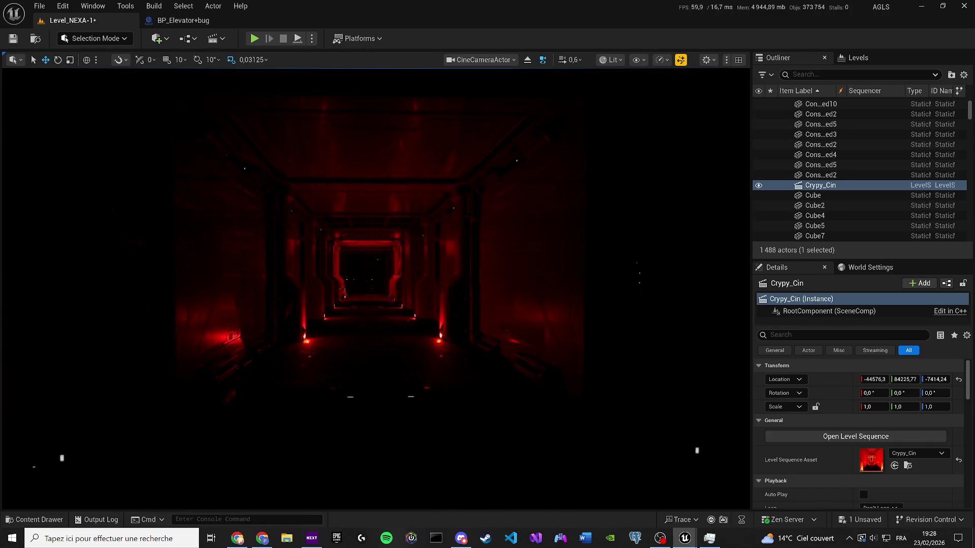
key(g)
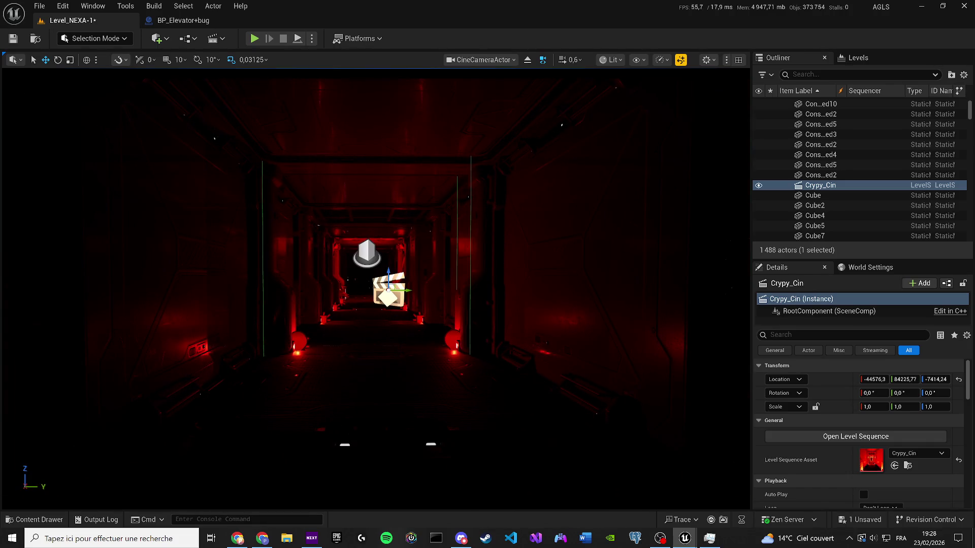
key(Escape)
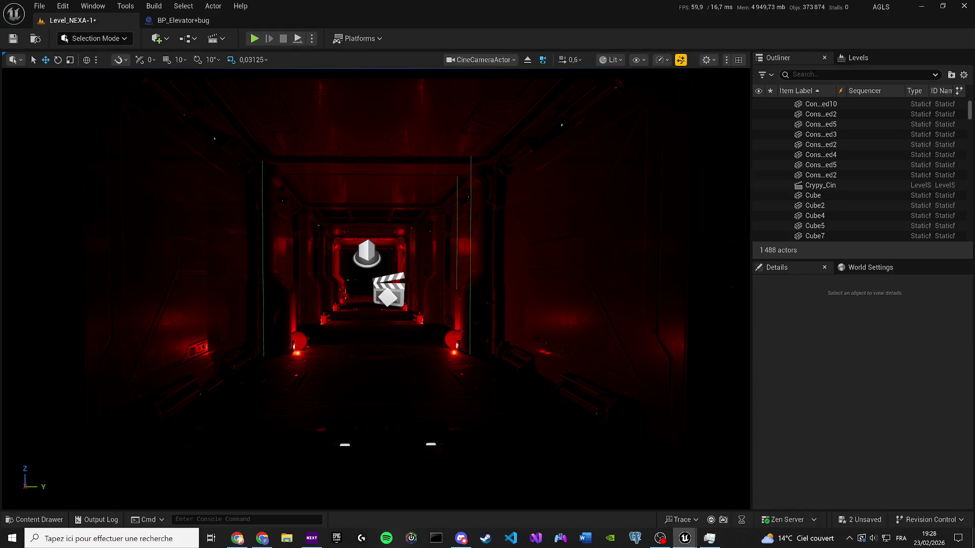
Preview the corridor in Game View, then bring up the Save Content prompt.
scroll(376, 289, up, 2)
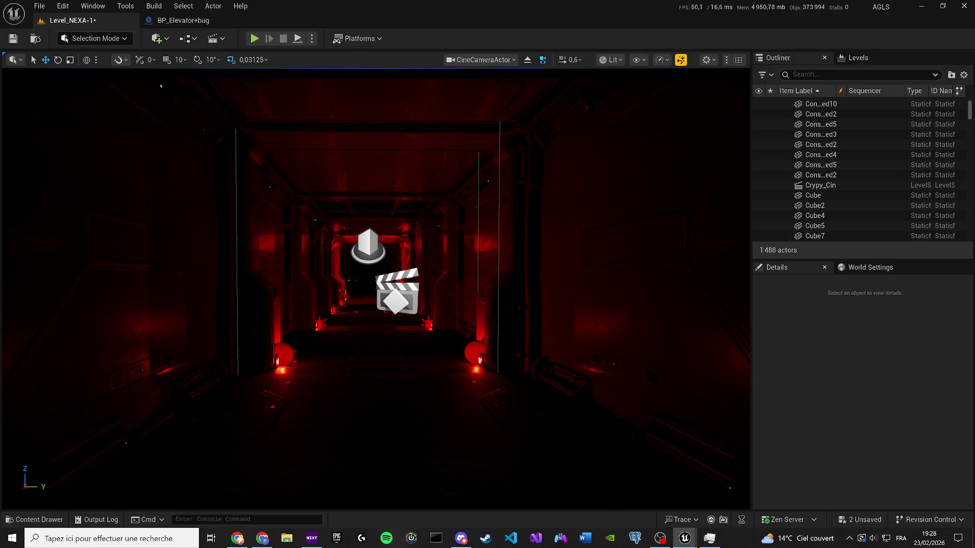
scroll(375, 290, down, 2)
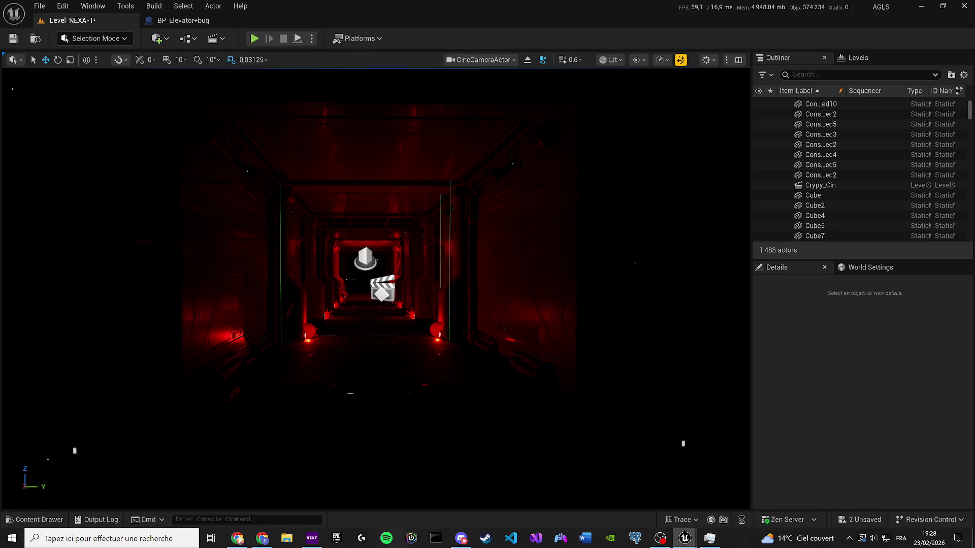
key(g)
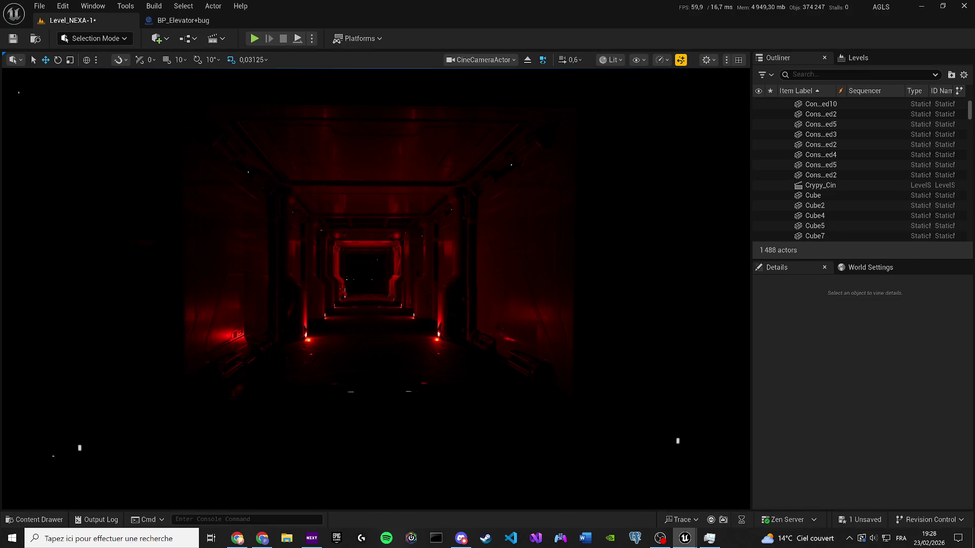
key(w)
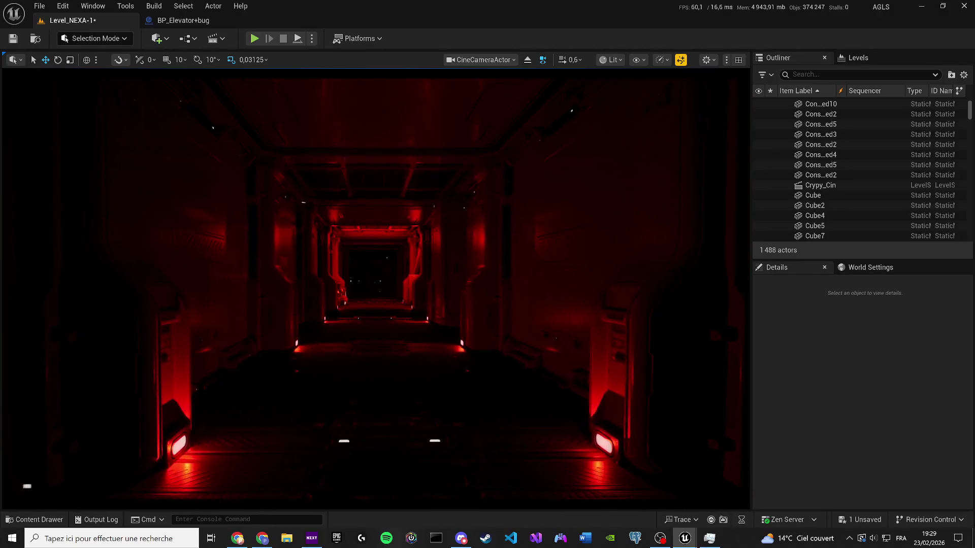
click(859, 519)
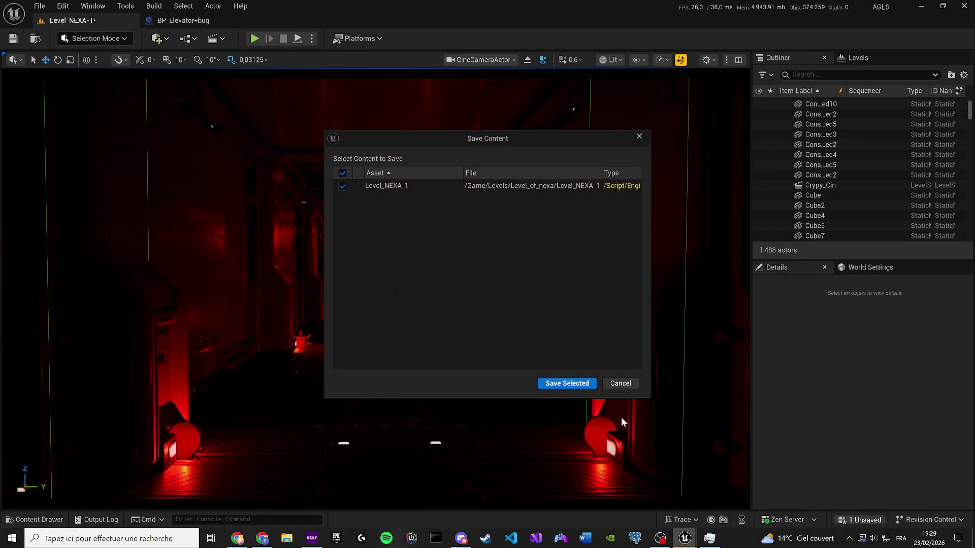
Save Level_NEXA-1 via Save Selected, then turn the system volume down.
click(568, 383)
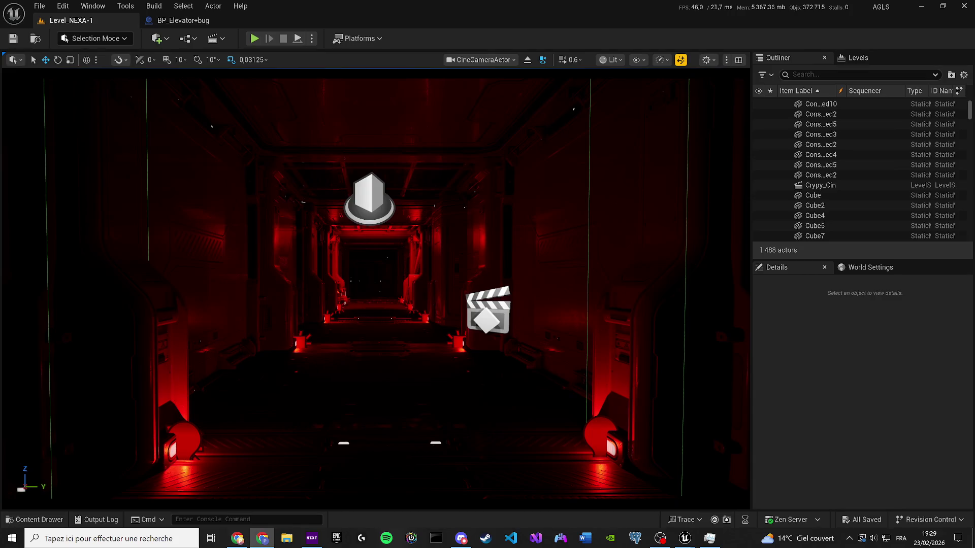
key(XF86AudioPlay)
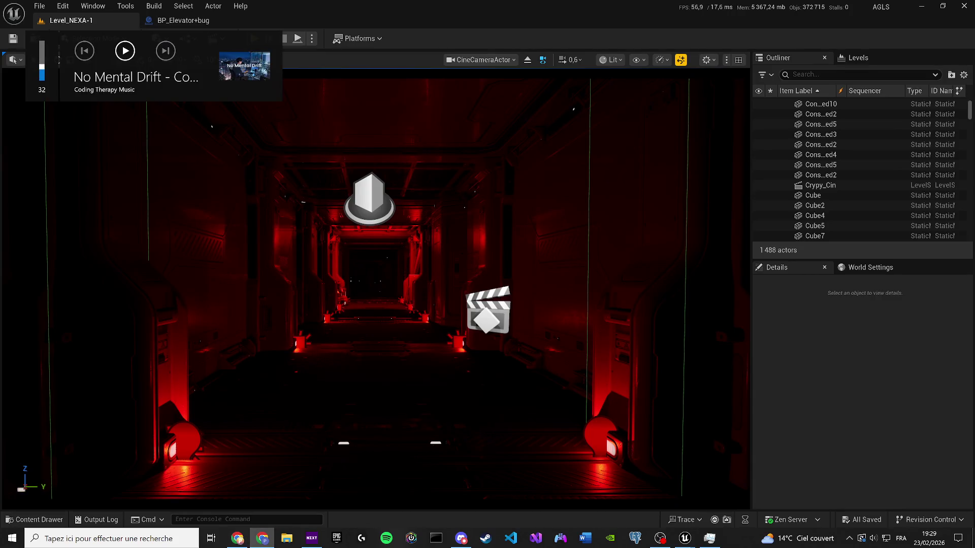
key(XF86AudioLowerVolume)
key(XF86AudioLowerVolume)
key(XF86AudioLowerVolume)
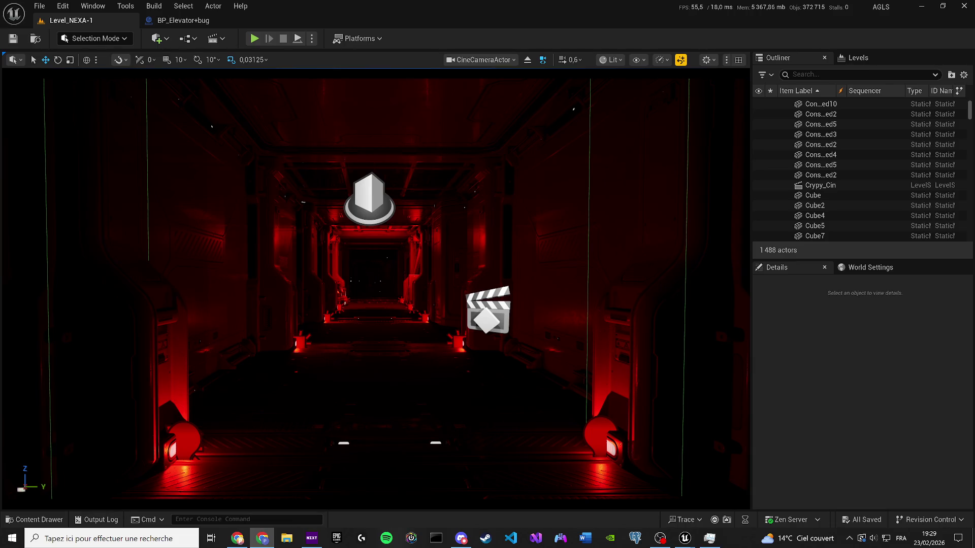
key(XF86AudioLowerVolume)
key(super)
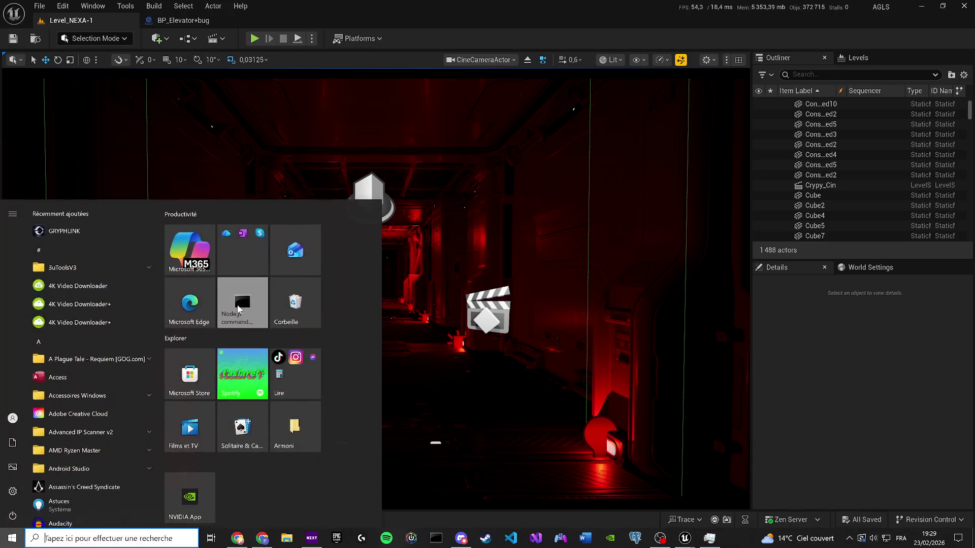
Launch 4K Video Downloader+, postpone the unfinished download, and minimize the window.
text(4k)
key(Escape)
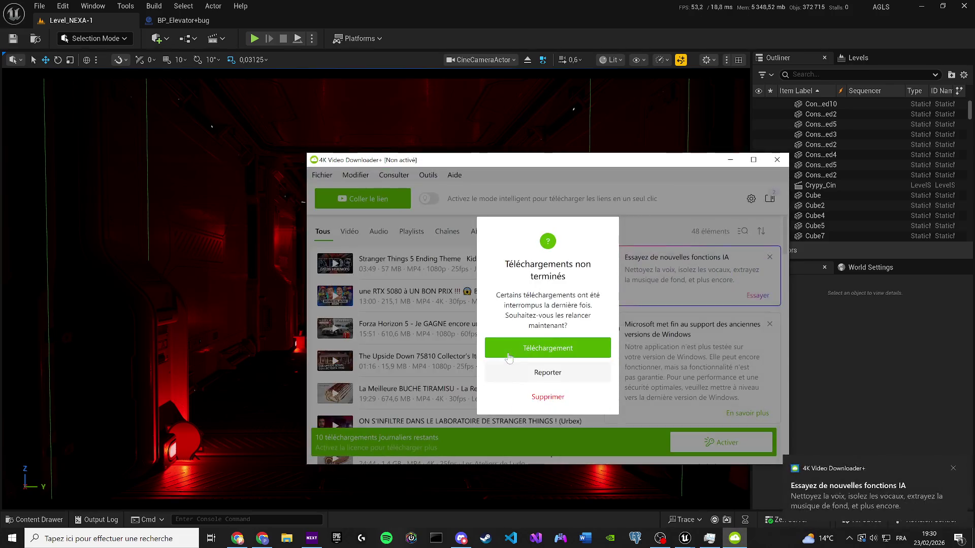
click(539, 377)
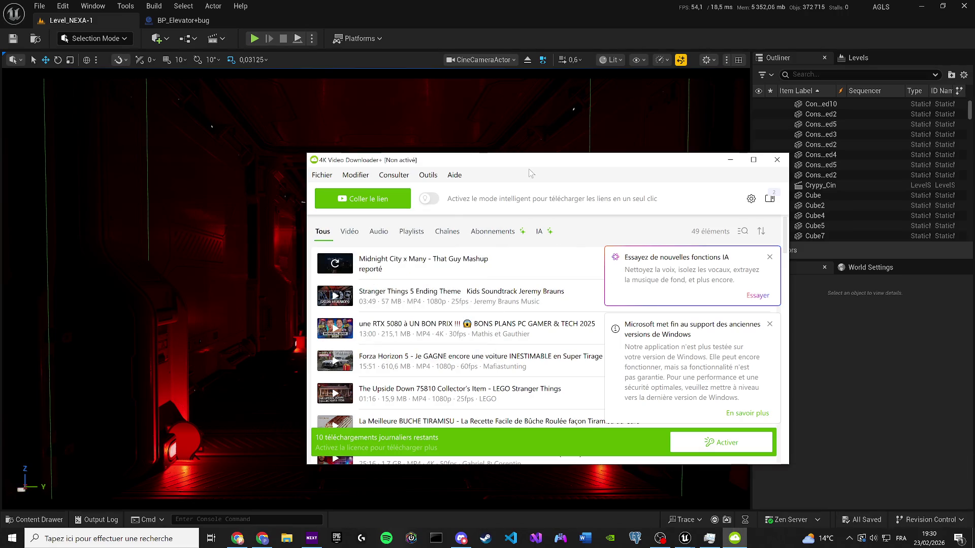
drag(422, 165, 422, 175)
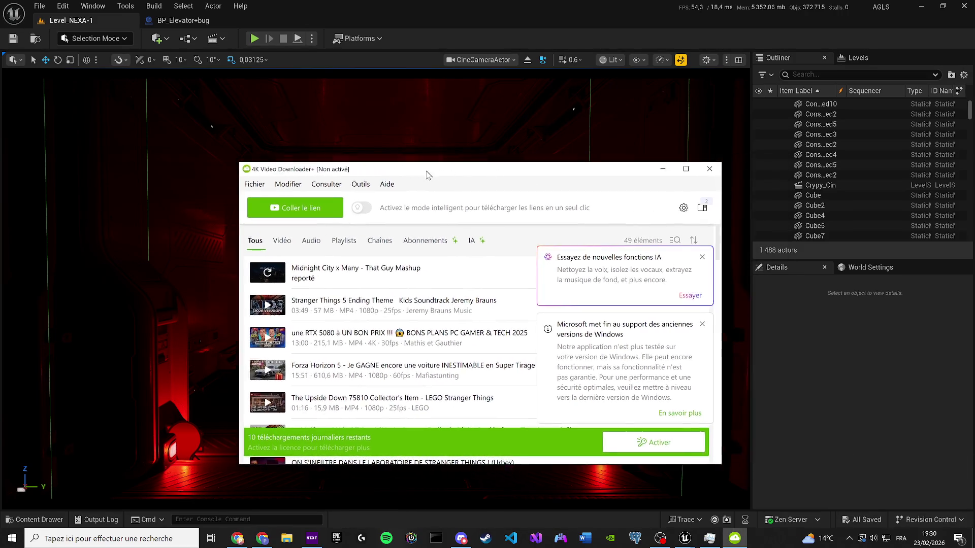
key(super+Down)
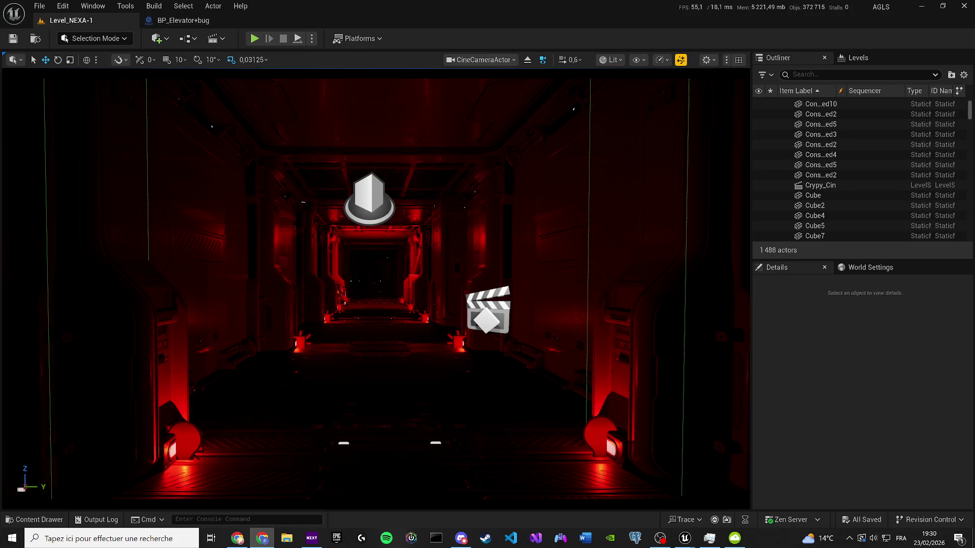
key(XF86AudioLowerVolume)
key(XF86AudioLowerVolume)
key(XF86AudioLowerVolume)
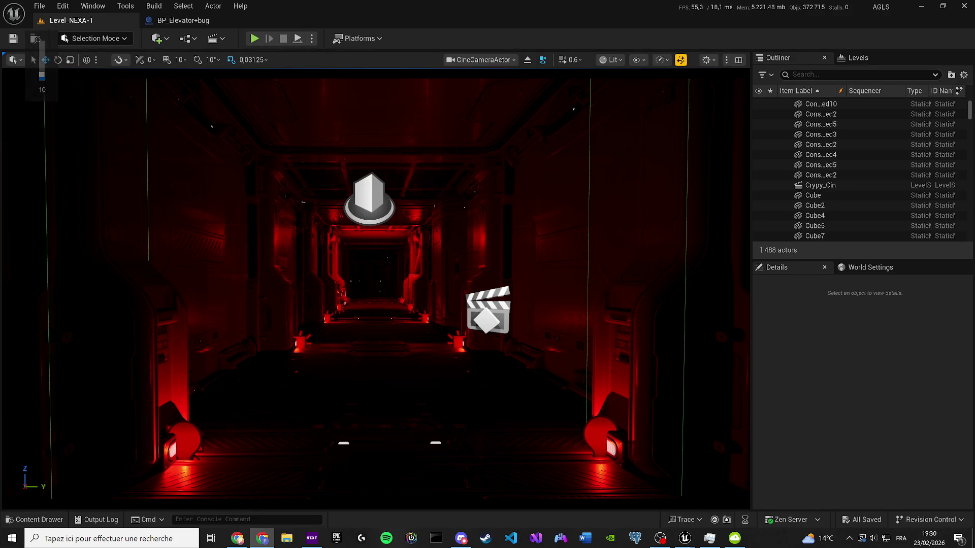
key(XF86AudioRaiseVolume)
key(XF86AudioRaiseVolume)
key(XF86AudioRaiseVolume)
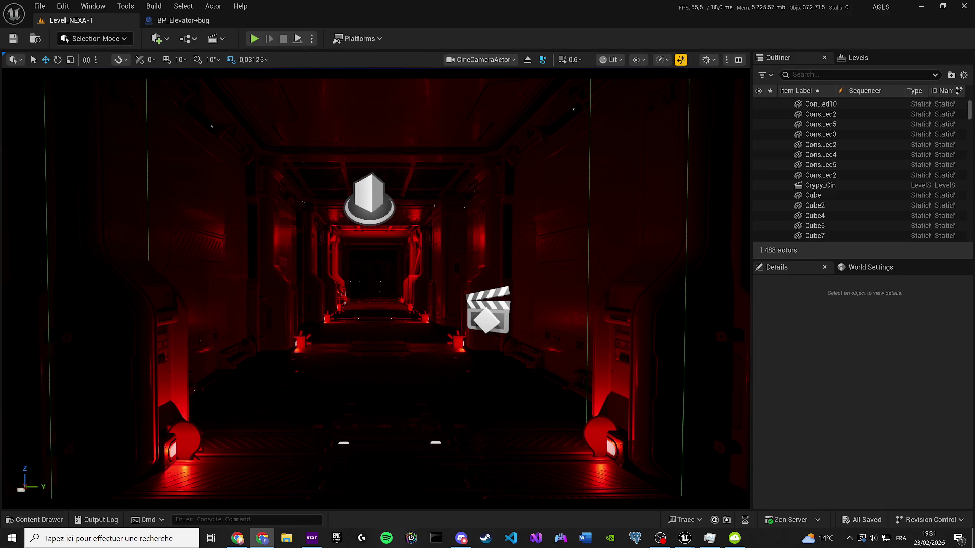
key(XF86AudioLowerVolume)
key(XF86AudioRaiseVolume)
key(XF86AudioRaiseVolume)
key(XF86AudioRaiseVolume)
key(XF86AudioRaiseVolume)
key(XF86AudioRaiseVolume)
key(XF86AudioLowerVolume)
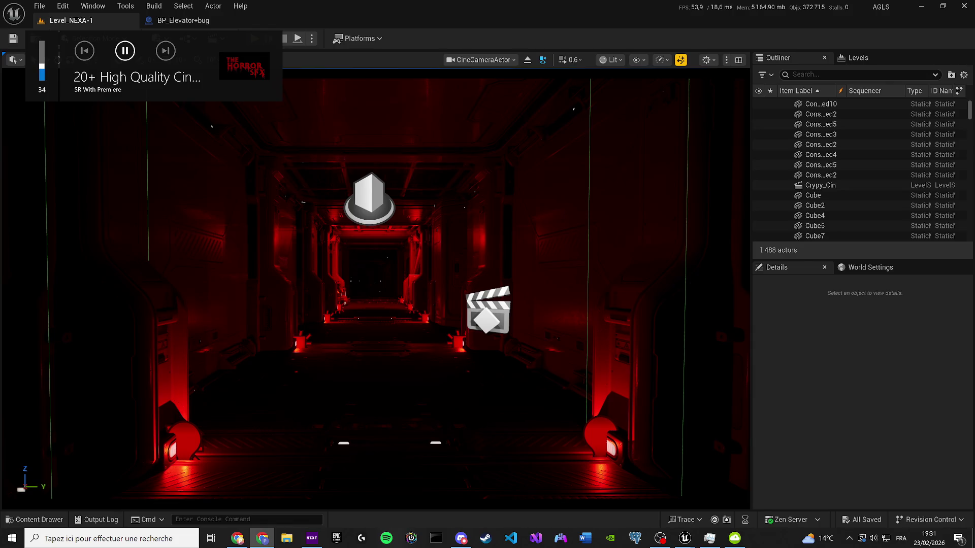
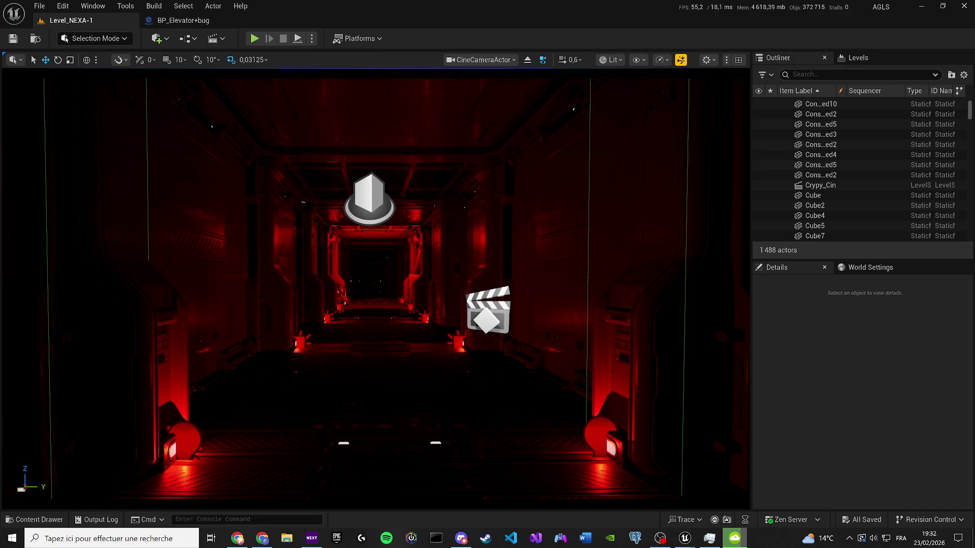
Launch Wondershare Filmora 15 from Windows search, then minimise Unreal with Win+D to show the desktop.
key(super)
text(filmora)
key(Escape)
key(super)
text(word)
key(BackSpace)
key(BackSpace)
text(n)
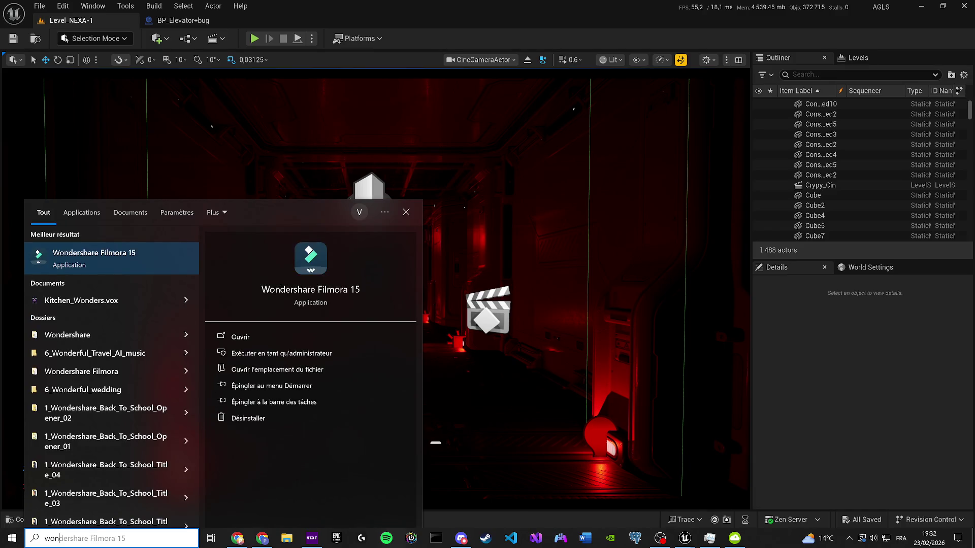
key(Return)
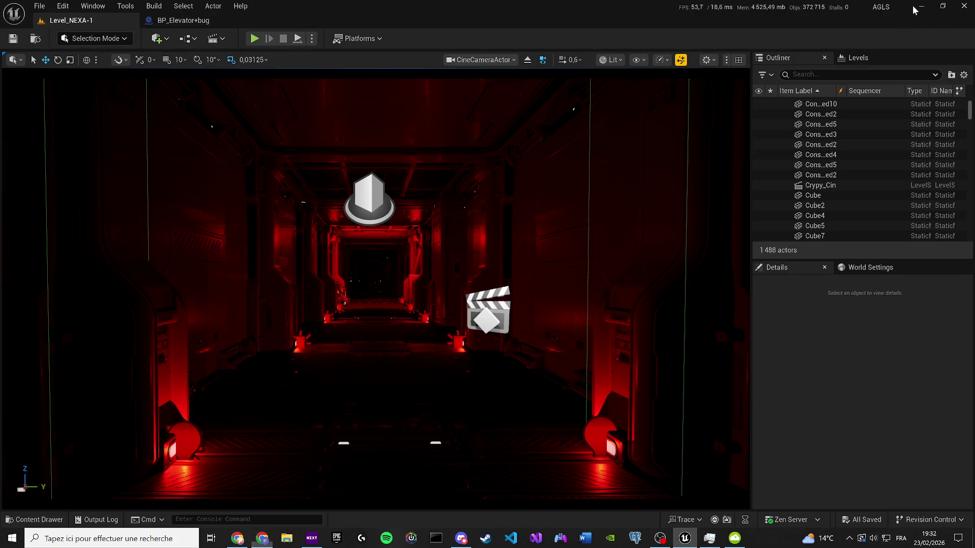
key(super+d)
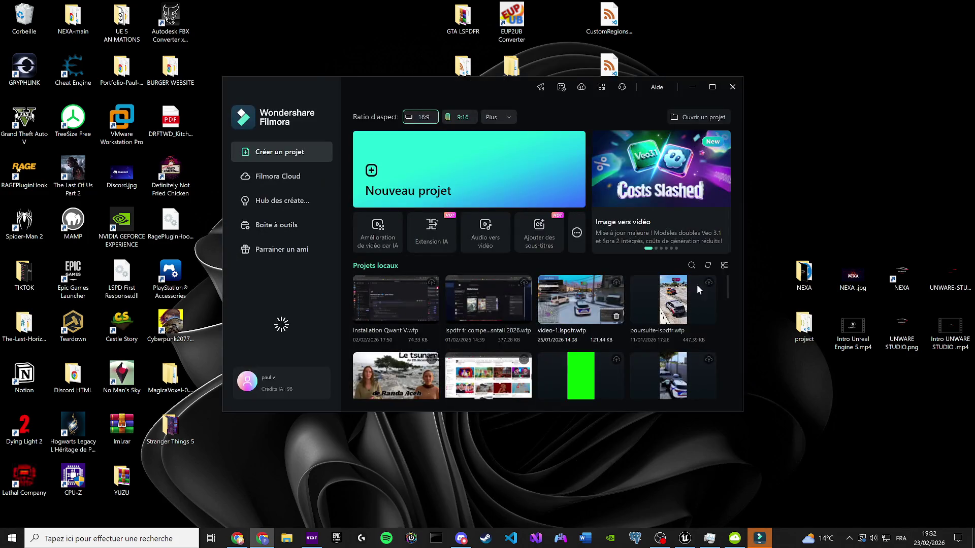
Start a new Filmora project and dismiss the loyalty badges prompt and loyalty programme panel.
click(532, 160)
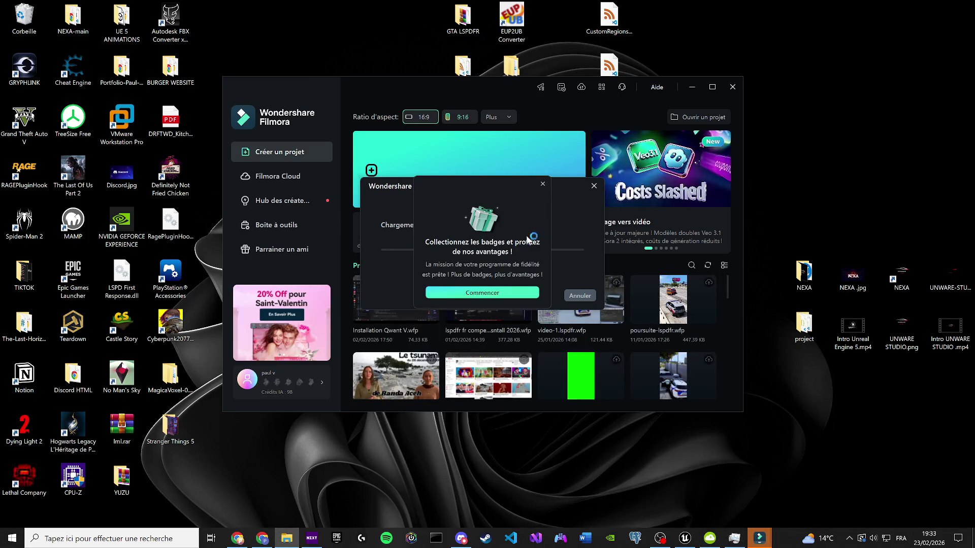
click(512, 295)
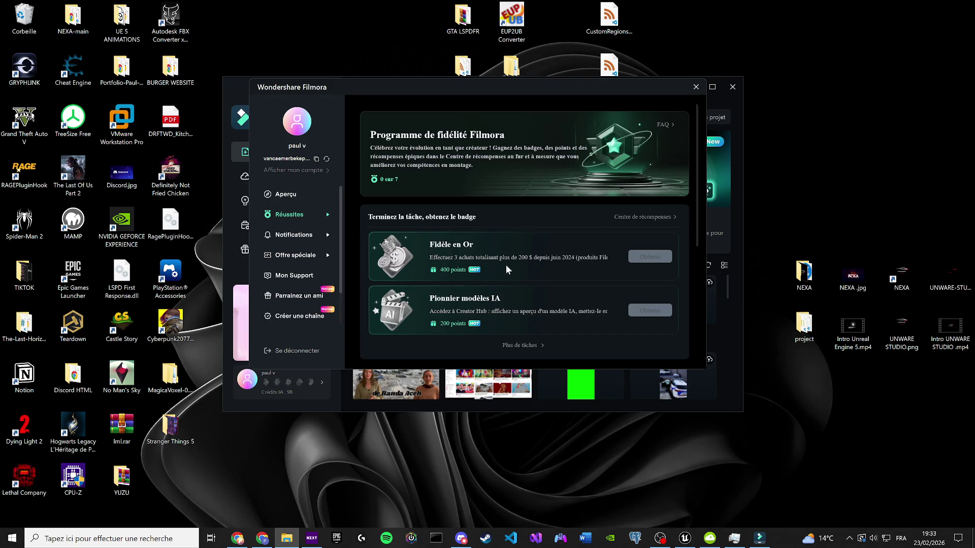
click(696, 87)
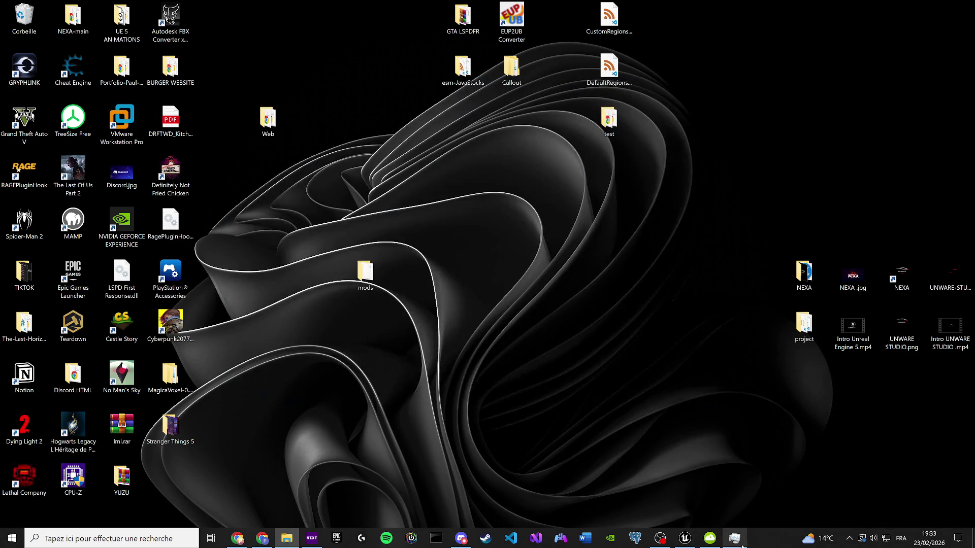
click(710, 538)
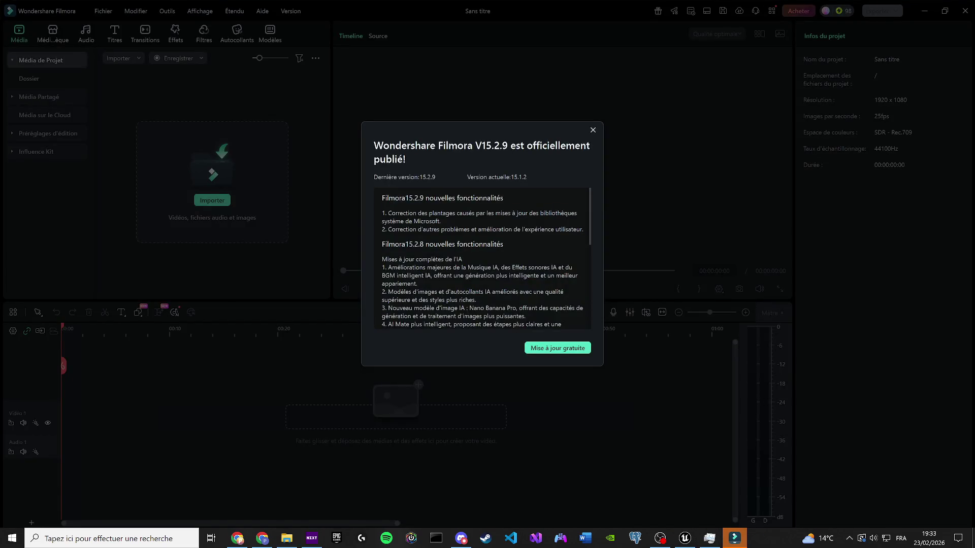
Dismiss the update and loading dialogs, then import the horror sound-effects file into the media panel.
click(593, 130)
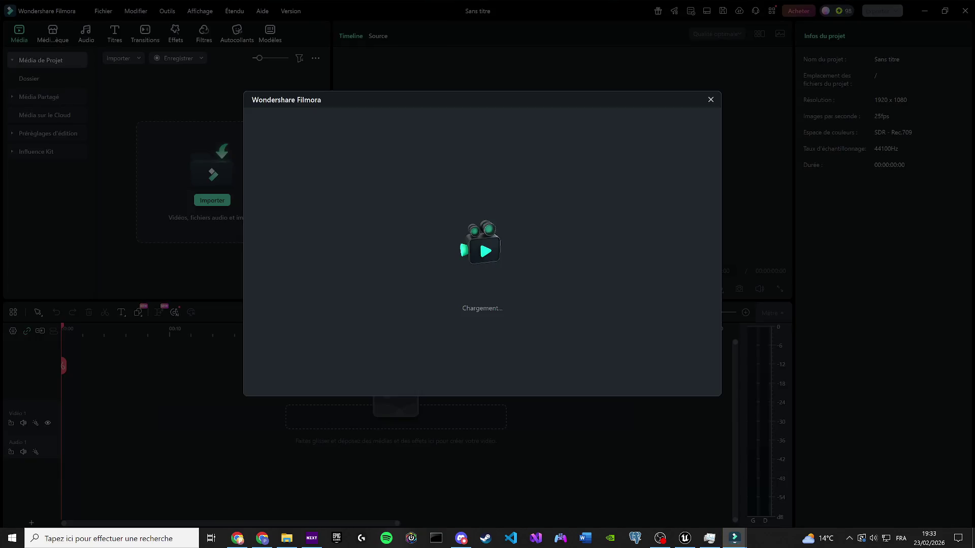
click(711, 100)
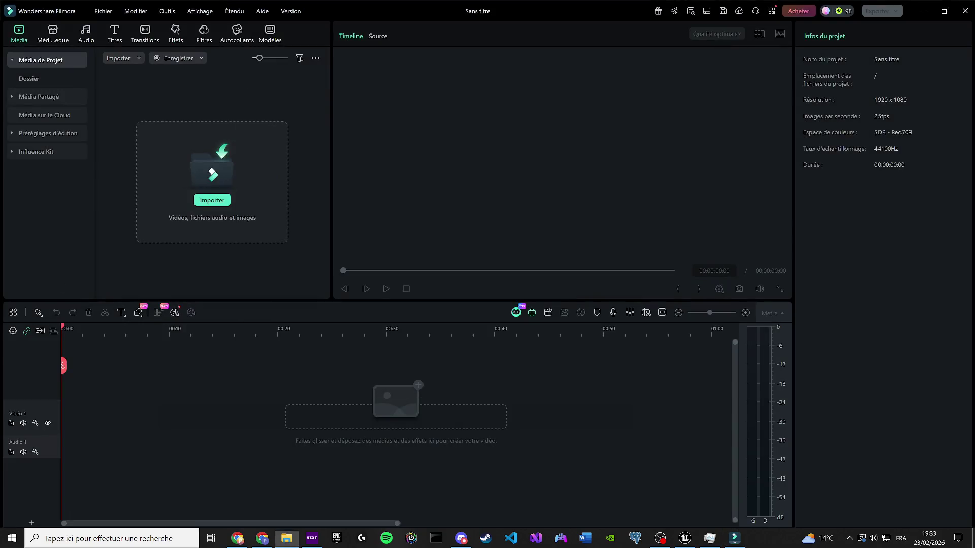
drag(0, 181, 168, 193)
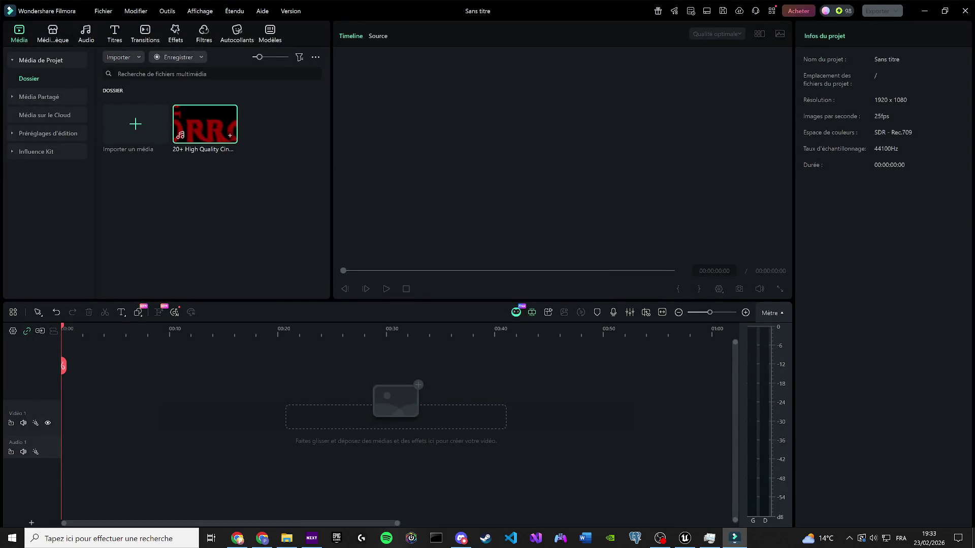
Place the horror sound clip on the Audio 1 track and preview it.
mouse_move(203, 134)
mouse_down()
mouse_move(10, 421)
mouse_move(146, 409)
mouse_up()
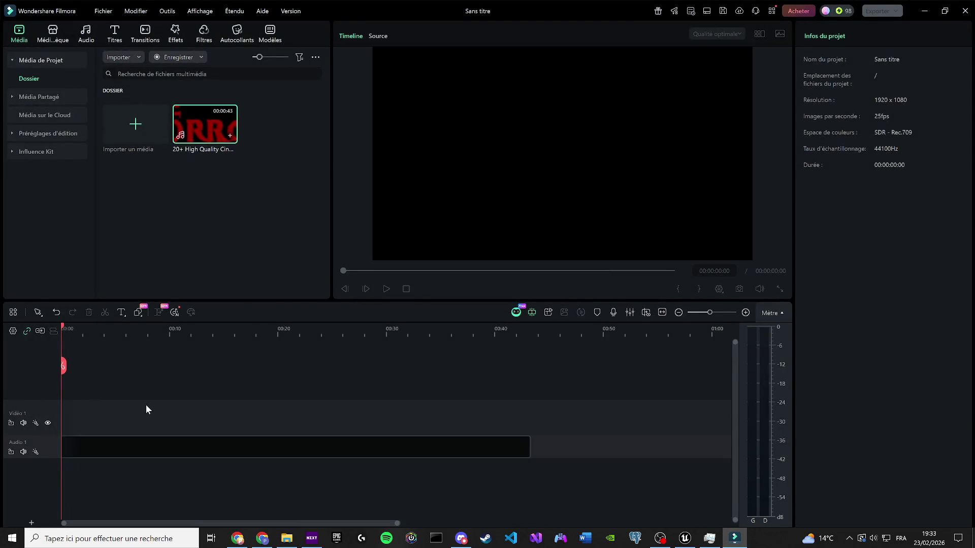
key(space)
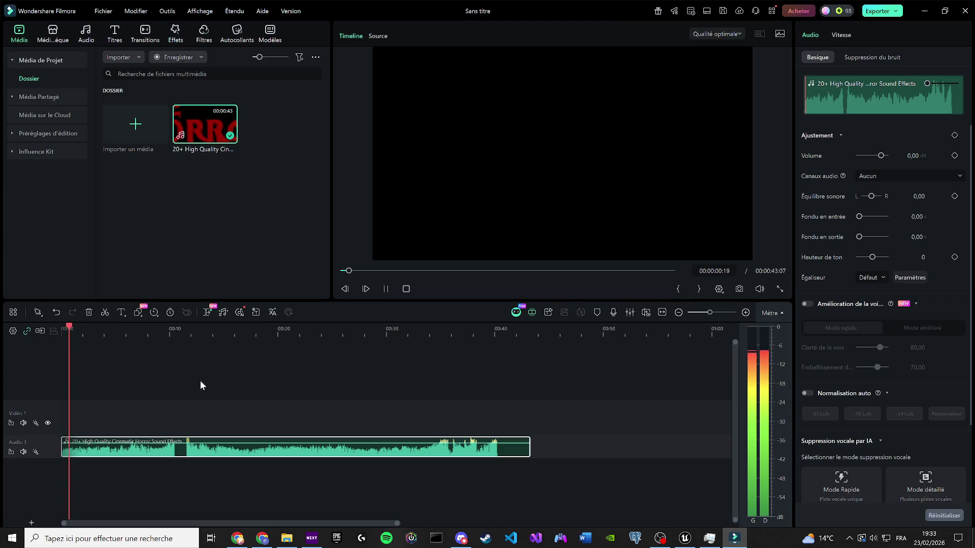
key(space)
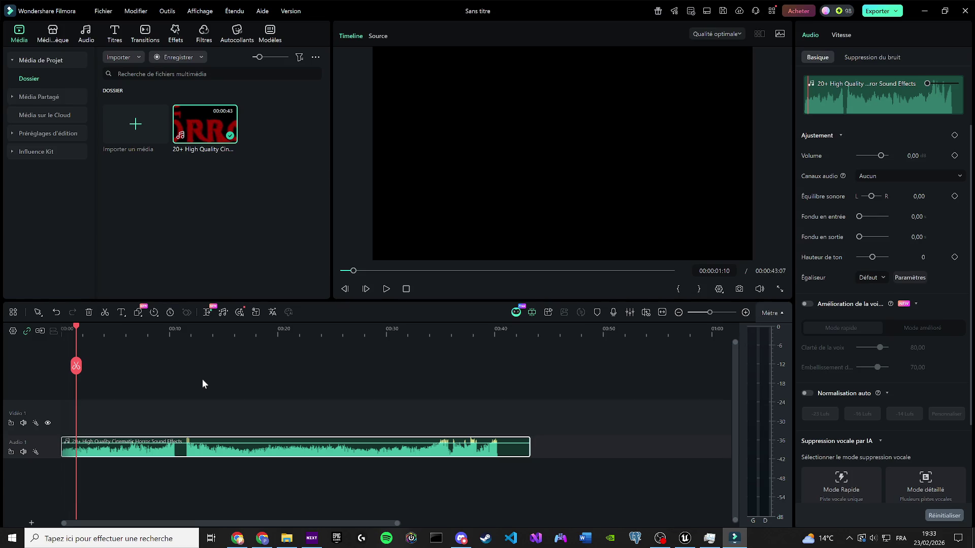
Preview the horror sound, scrub back to about 11 seconds and adjust the listening volume.
key(space)
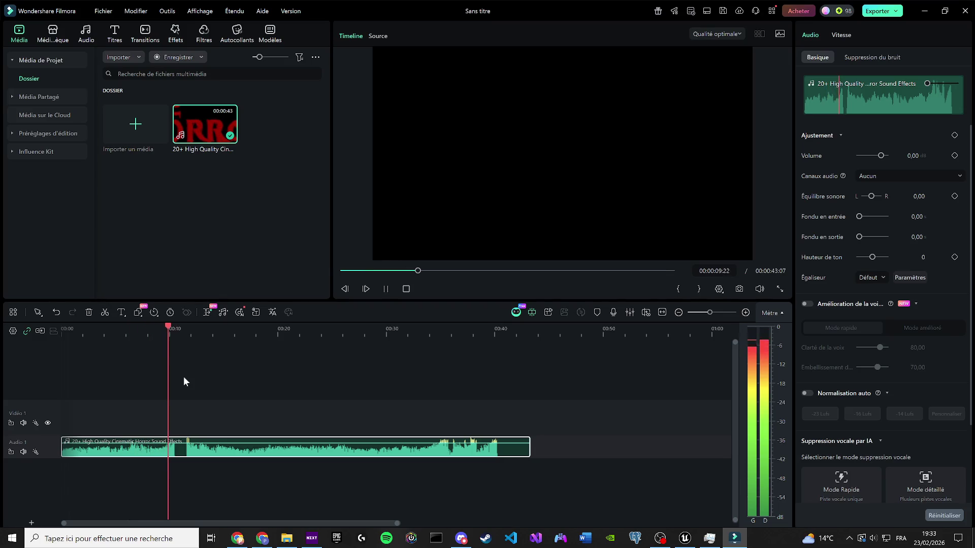
scroll(202, 372, up, 1)
drag(186, 366, 144, 362)
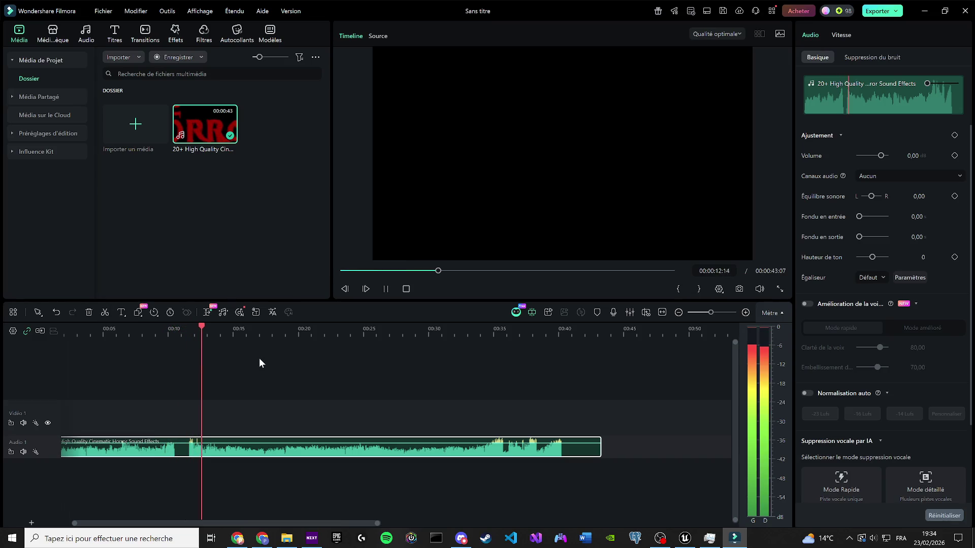
key(XF86AudioLowerVolume)
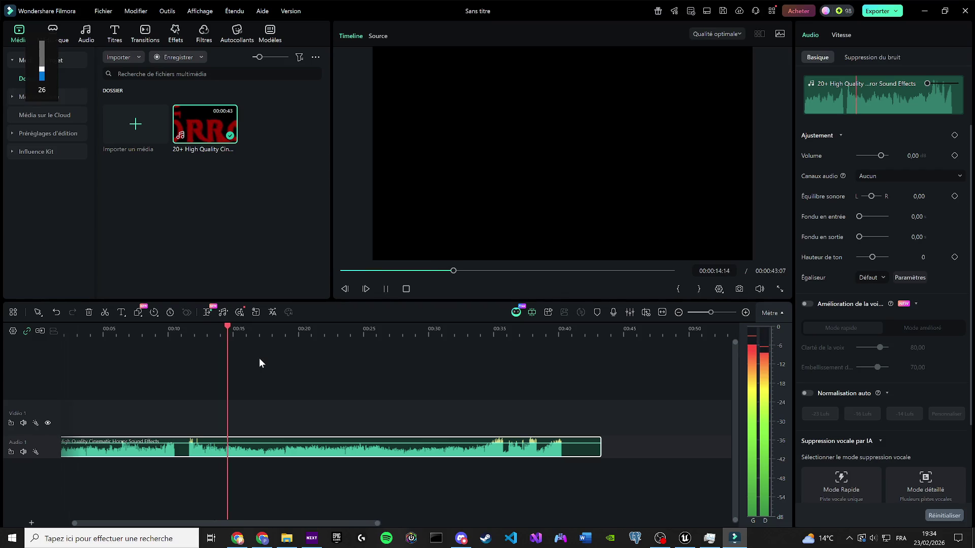
key(XF86AudioRaiseVolume)
drag(255, 365, 192, 370)
key(space)
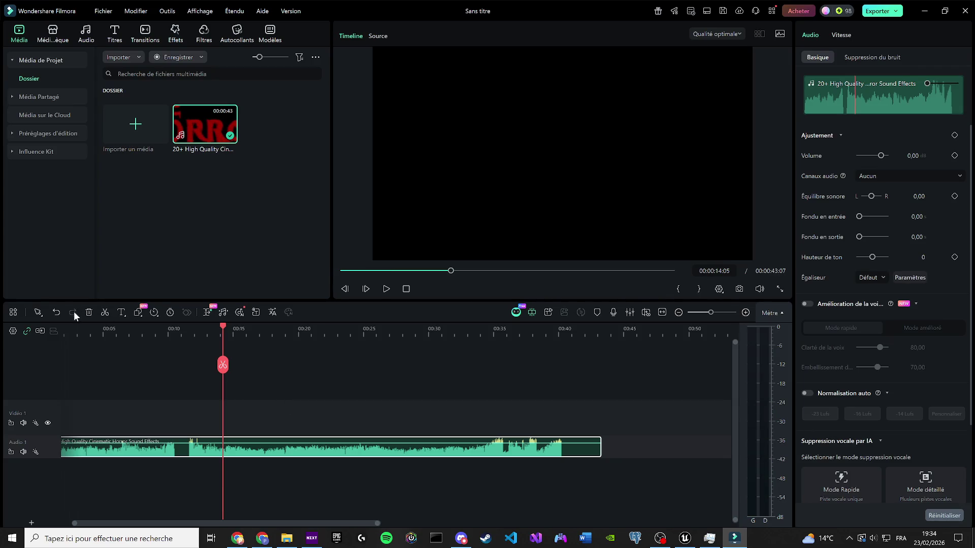
Make a first cut in the sound clip, zoom the timeline in, and replay to find the end point.
click(106, 312)
key(ctrl+equal)
key(space)
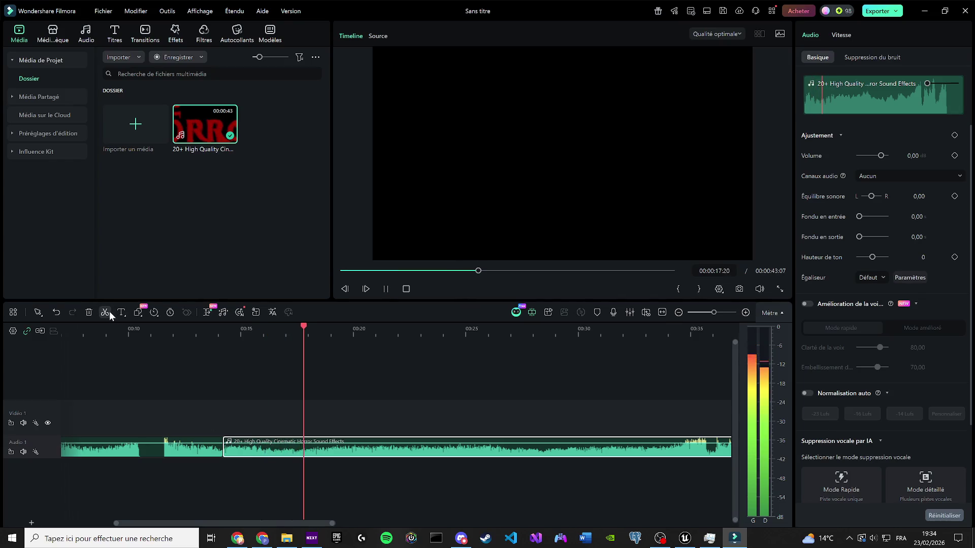
key(space)
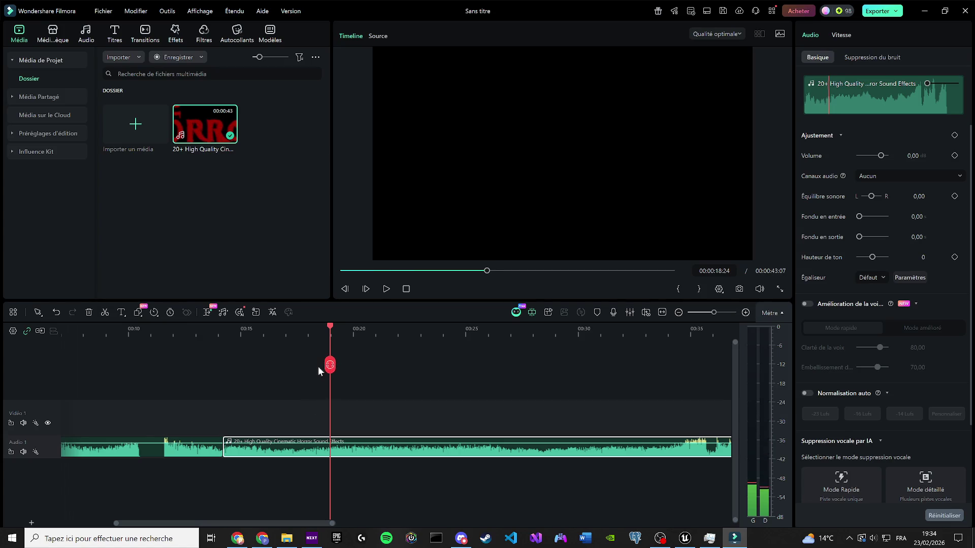
key(space)
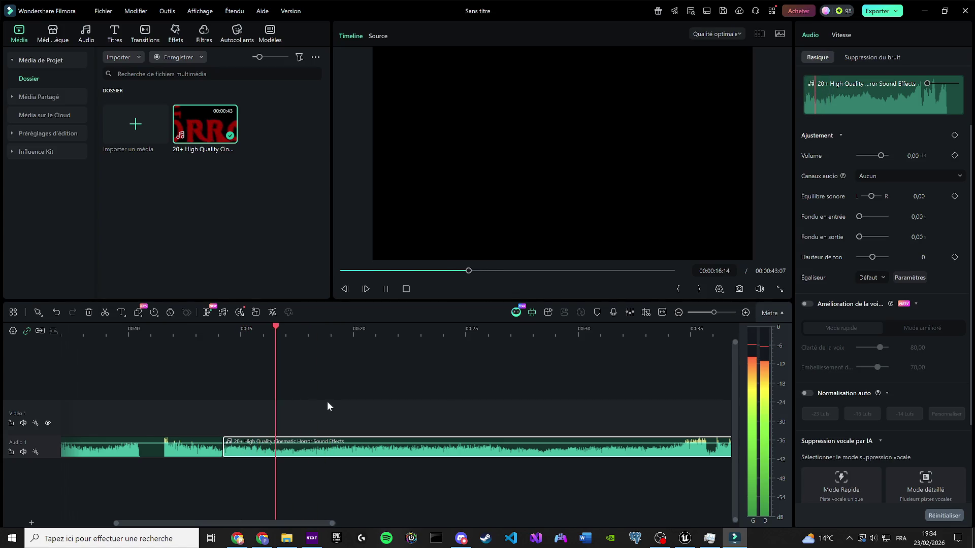
key(space)
Split at the playhead and delete the pieces before and after, leaving a 00:00:02:23 clip at 00:00.
key(ctrl+b)
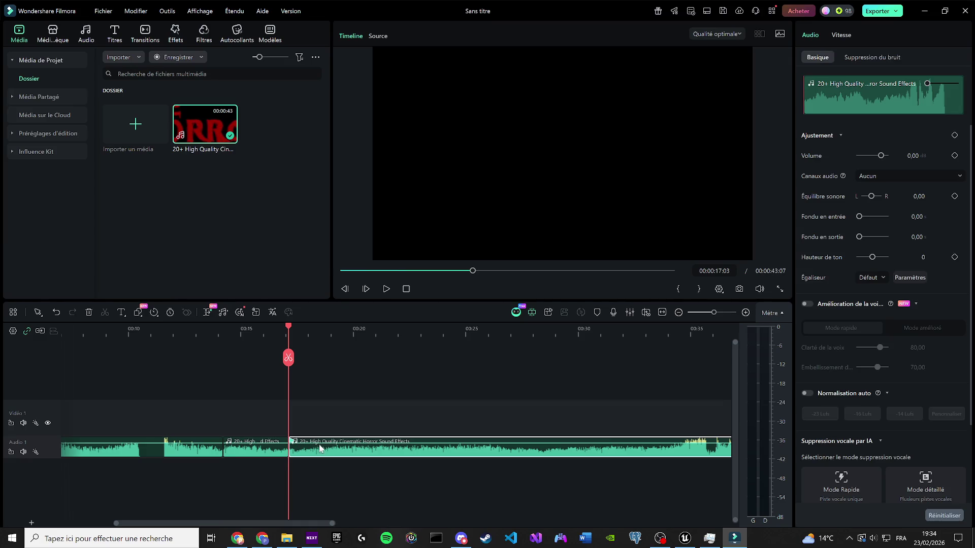
key(Delete)
click(197, 441)
key(Delete)
scroll(142, 428, up, 4)
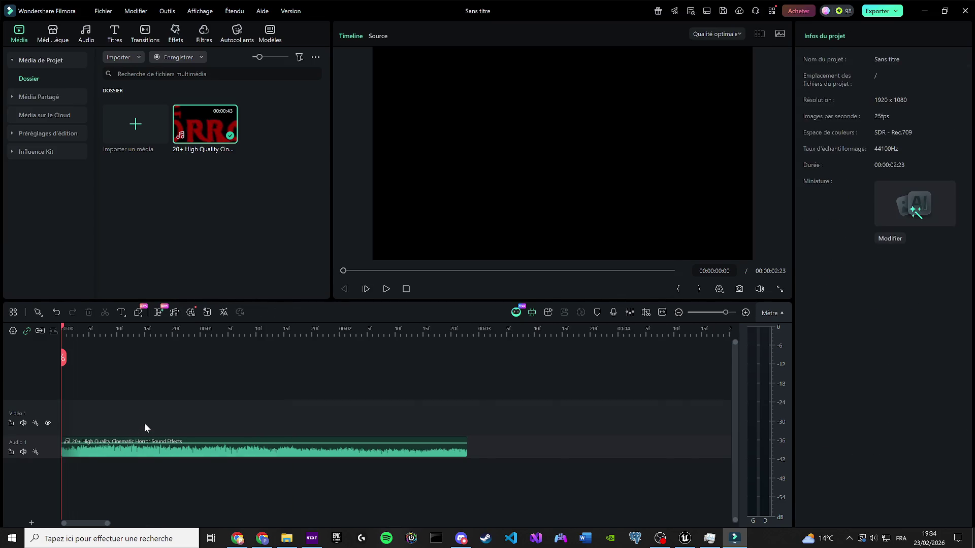
Raise the trimmed clip's volume to 20.00 dB, replay it, and save with Ctrl+S.
key(space)
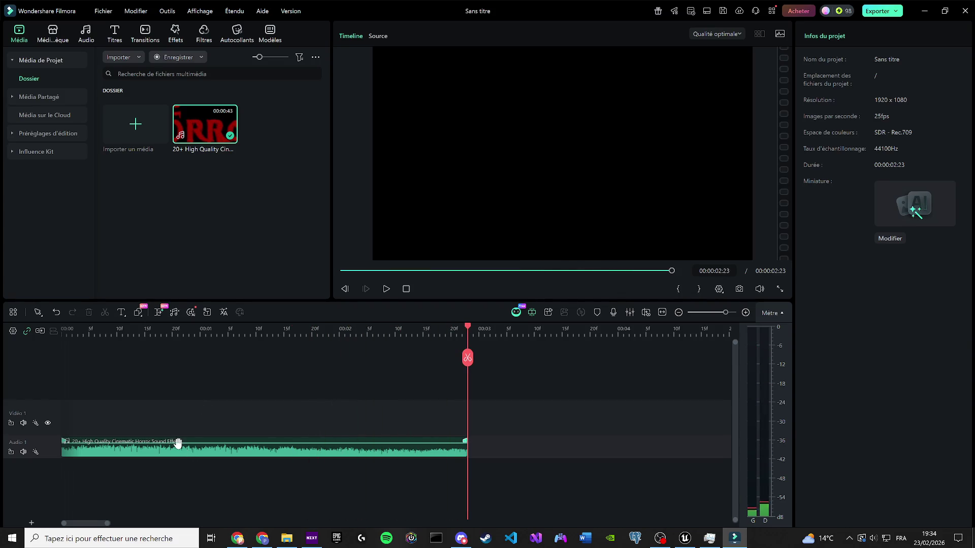
drag(178, 443, 182, 401)
key(space)
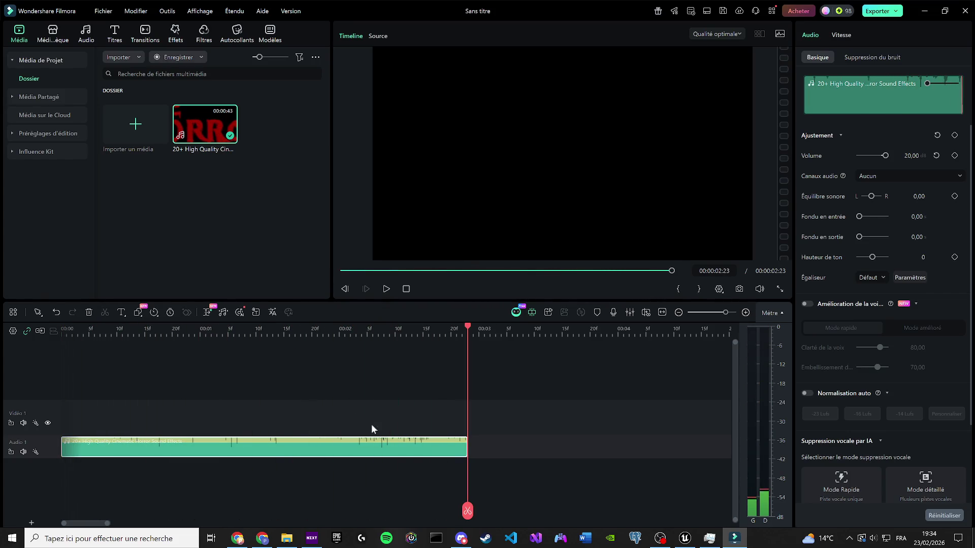
key(space)
key(space)
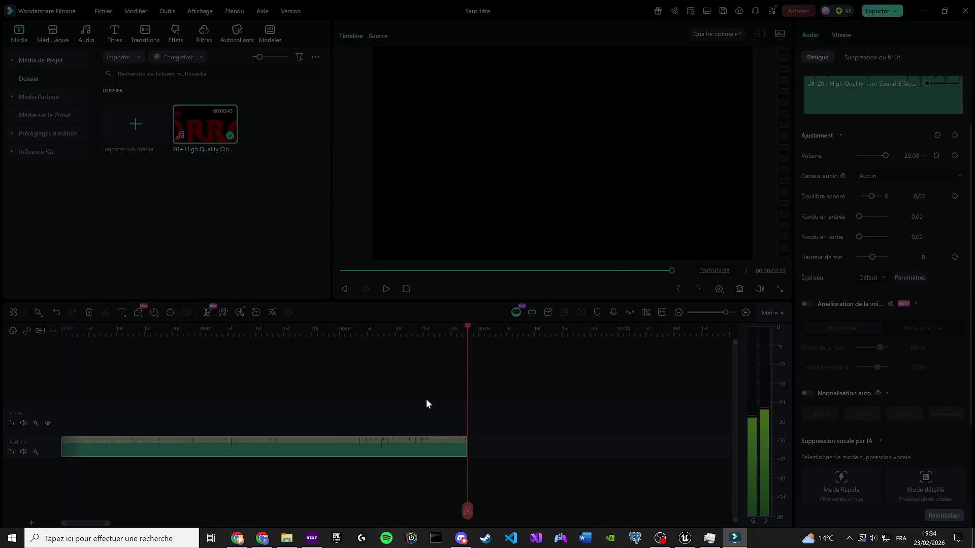
key(ctrl+s)
Save the Filmora project under the name horro.
click(32, 262)
text(hor.wfp)
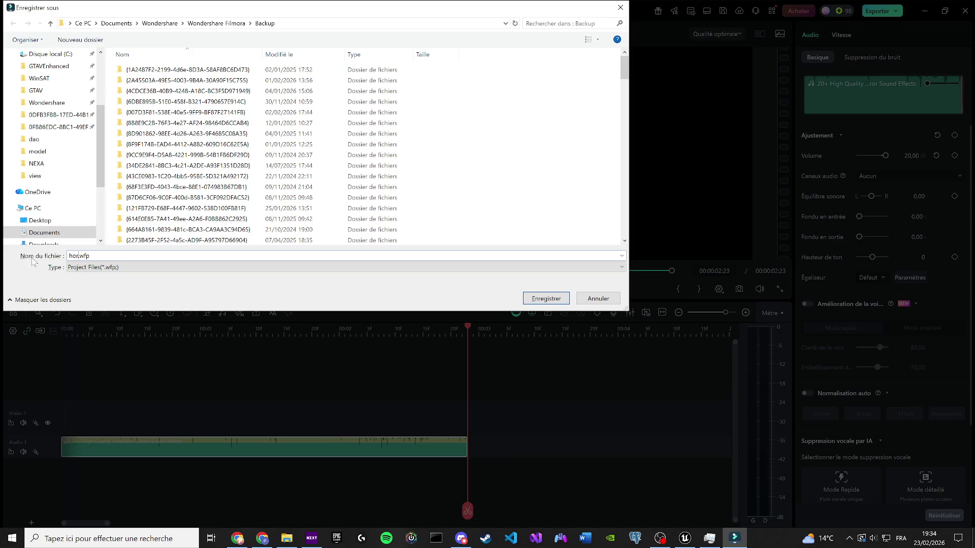
text(rro)
key(Return)
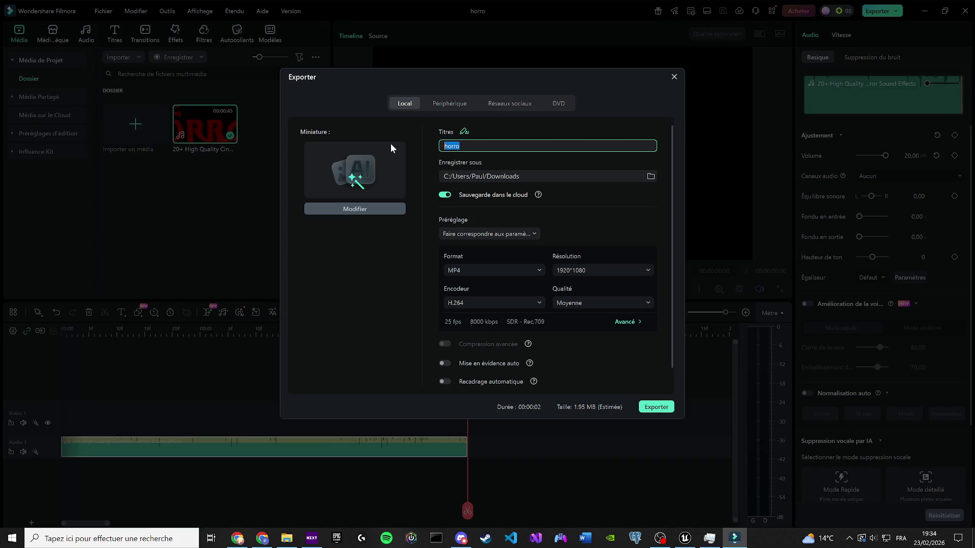
Title the export 'horror sound' and choose WAV as the output format.
text(horo)
key(BackSpace)
text(ror sound)
click(465, 269)
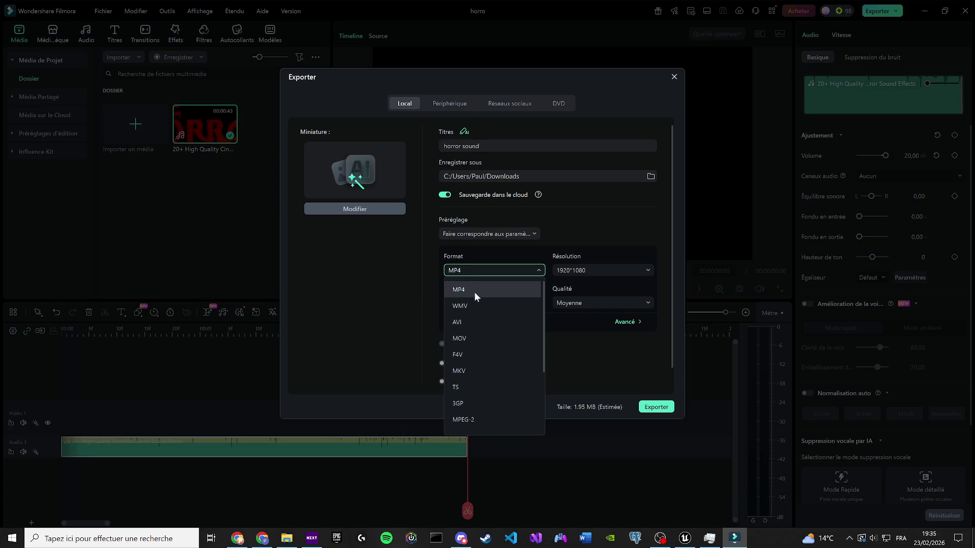
scroll(502, 392, down, 3)
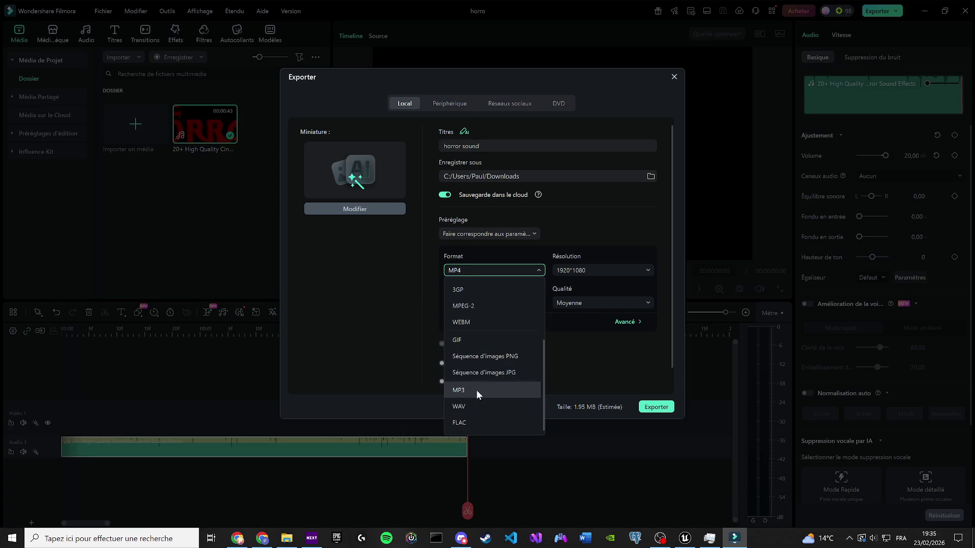
click(476, 406)
Export the WAV file with the watermark, dismiss the share prompt, and minimise Filmora.
click(656, 407)
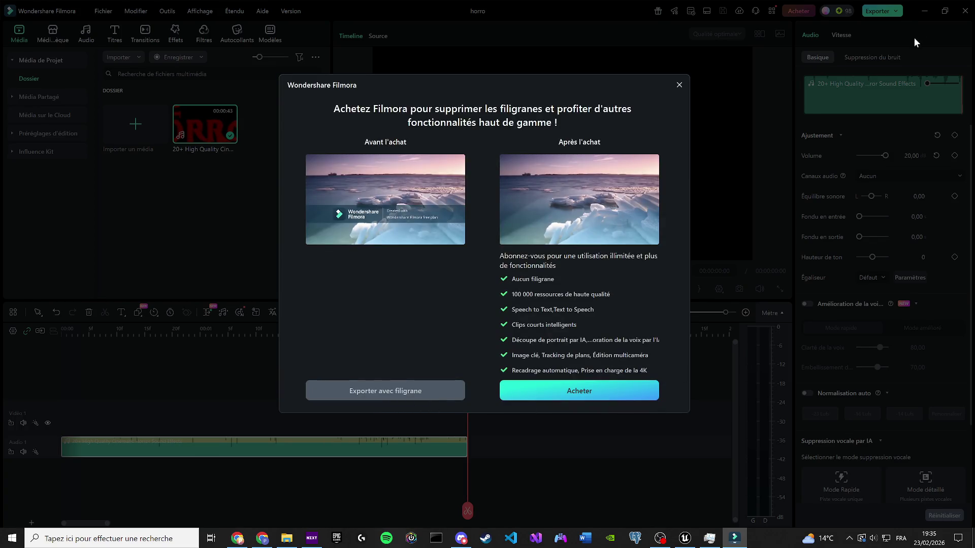
click(415, 392)
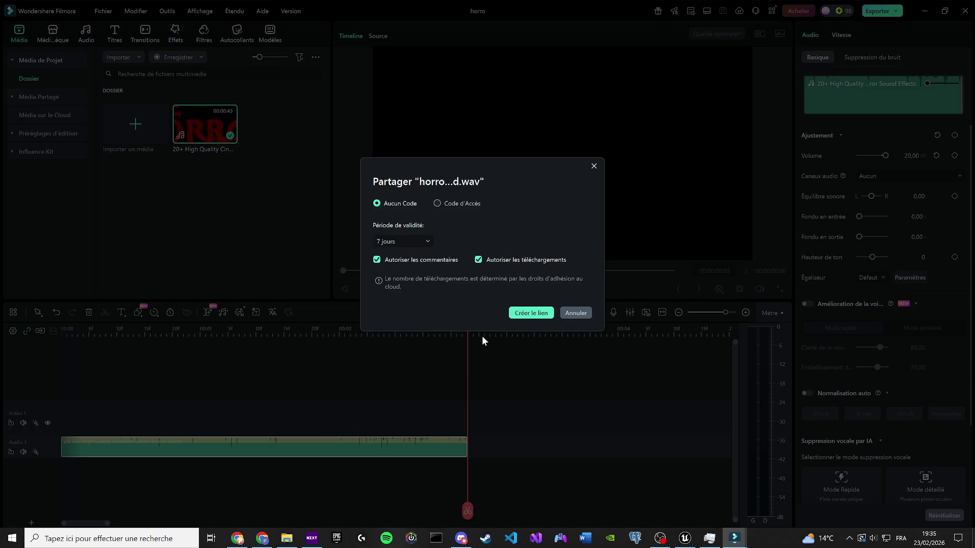
click(577, 313)
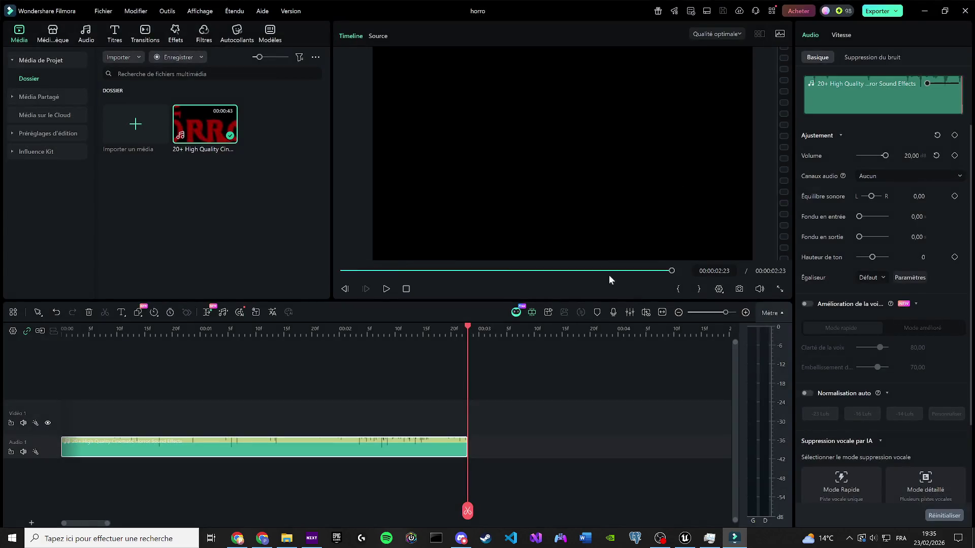
click(925, 11)
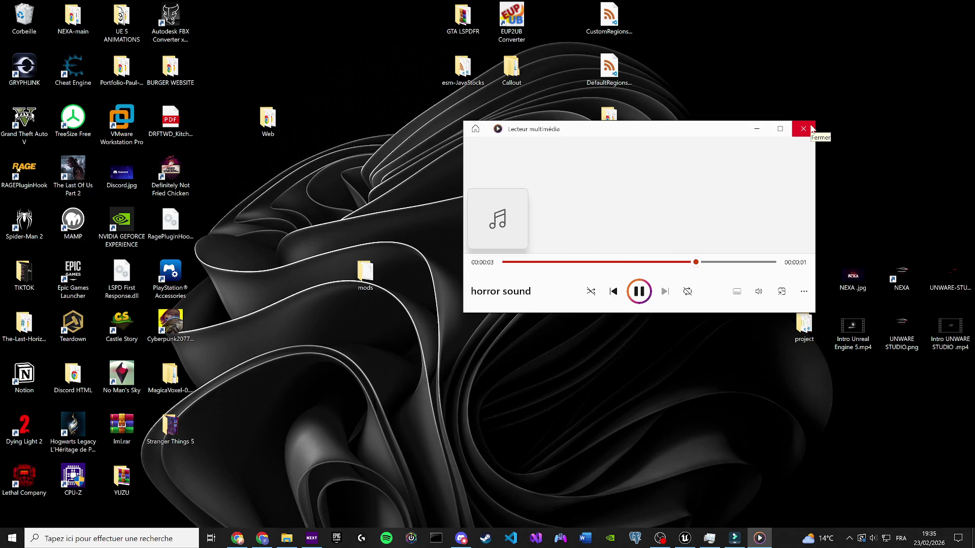
click(804, 129)
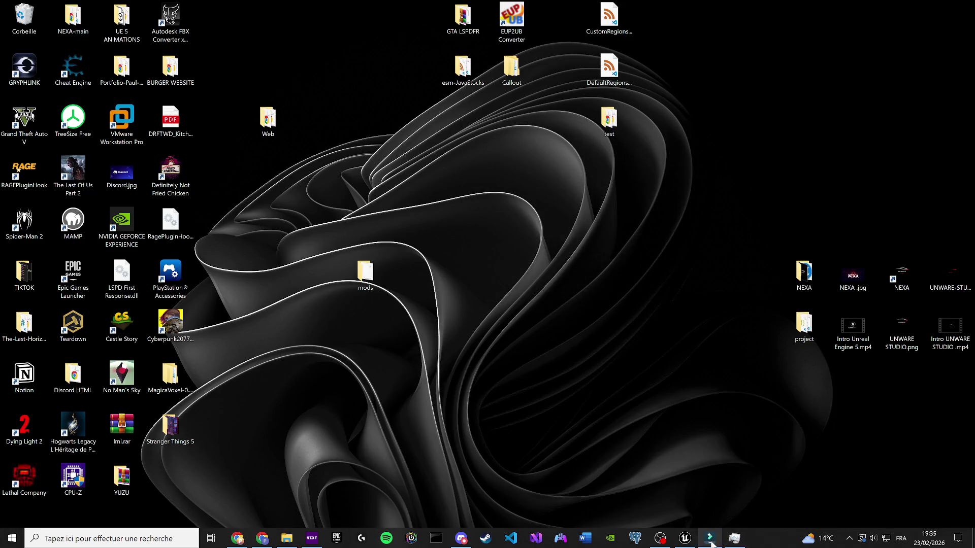
click(709, 538)
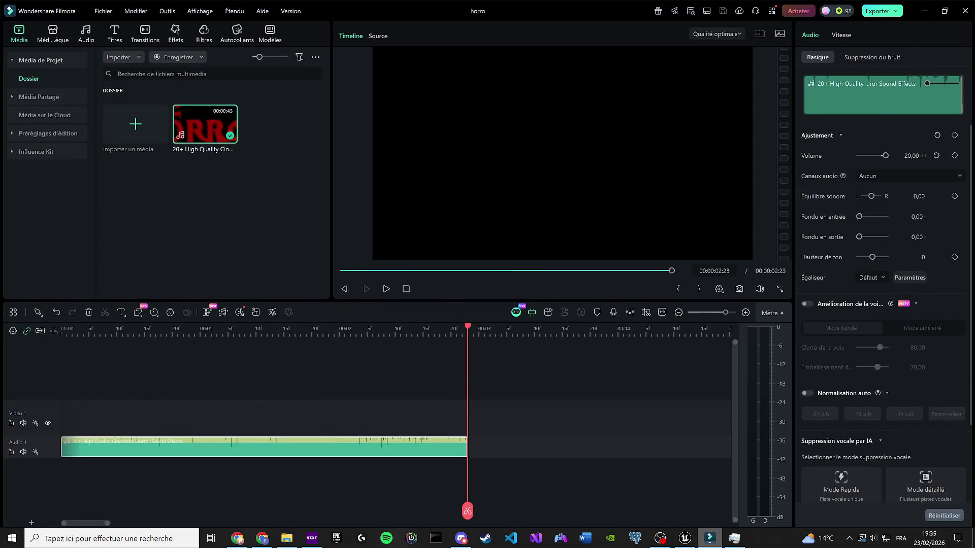
click(685, 539)
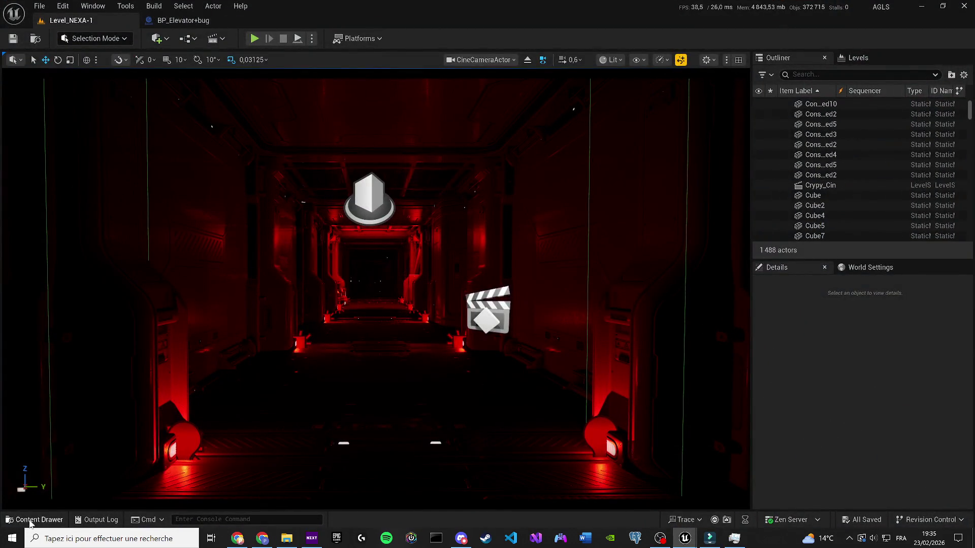
In the Content Drawer, clear the search and create a Sounds folder under Cinematics/Level_Nexa.
click(31, 519)
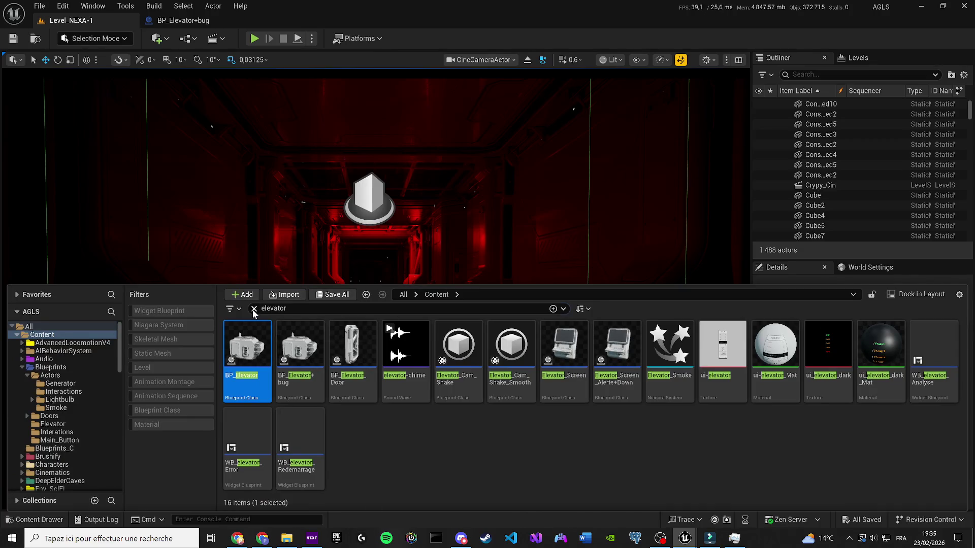
click(254, 309)
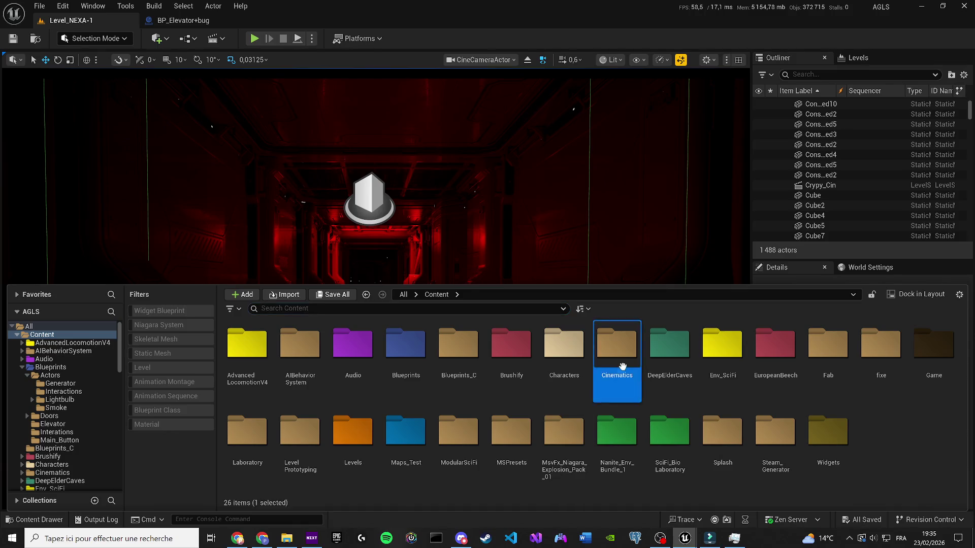
double_click(617, 345)
double_click(373, 383)
right_click(398, 376)
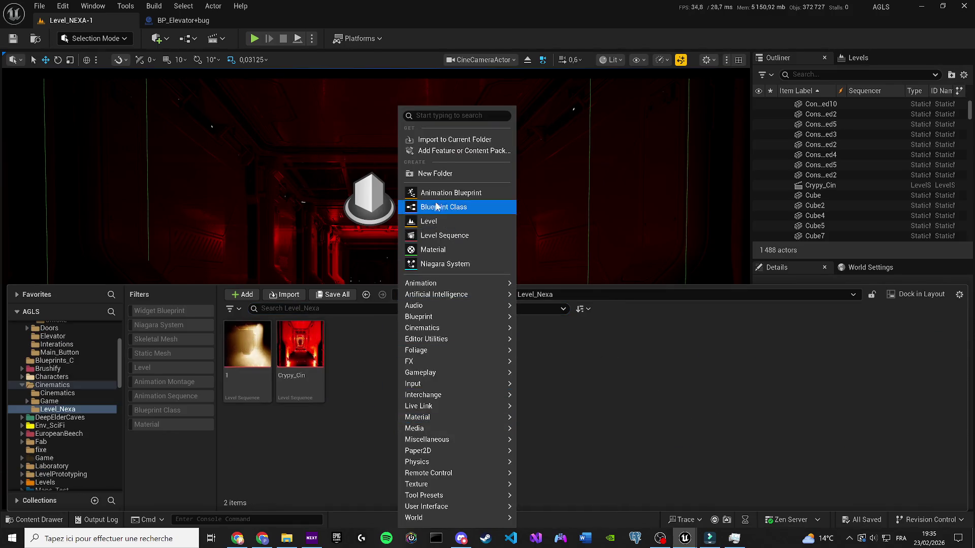
click(425, 174)
text(Sounds)
key(Return)
Import the horror sound file into Sounds, drop horror_sound into the level, and answer the clock-source prompt.
double_click(260, 342)
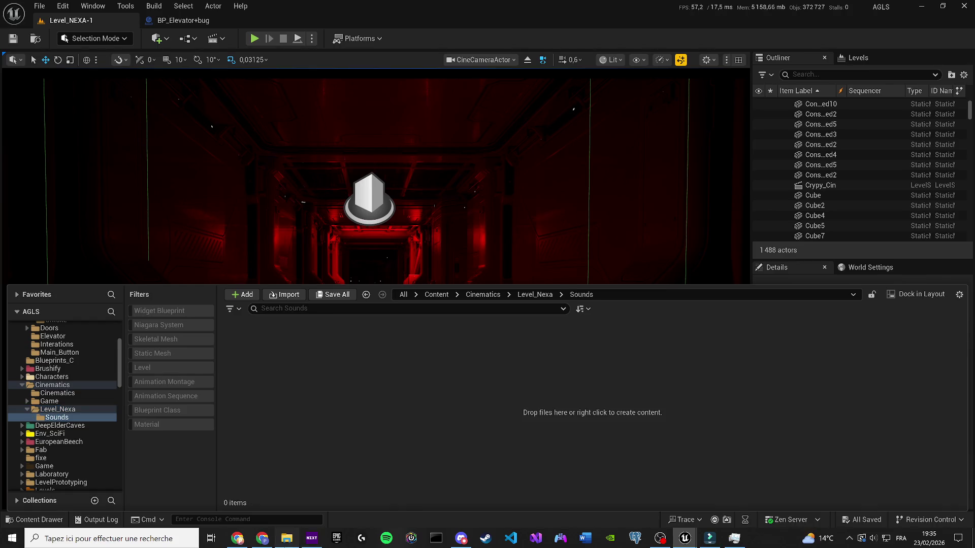
drag(286, 337, 285, 337)
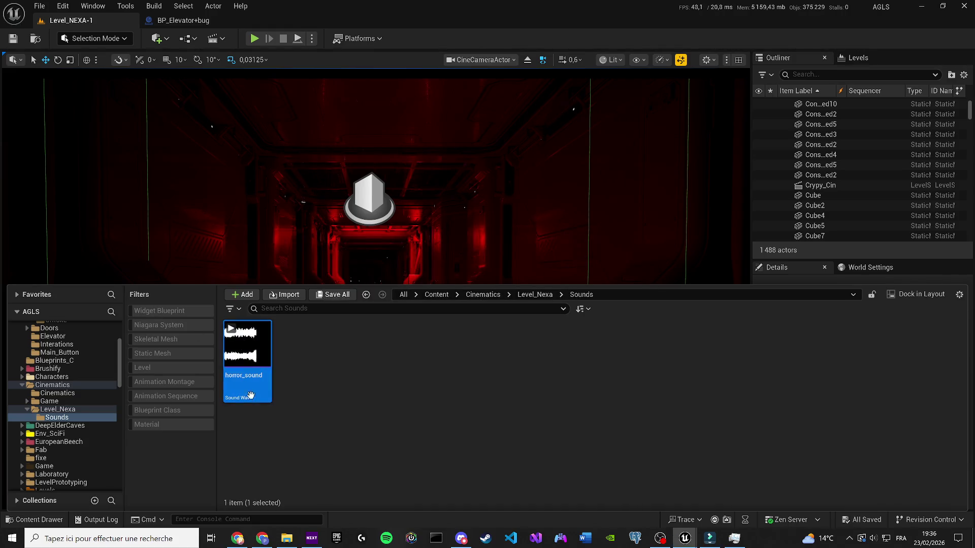
drag(252, 364, 487, 320)
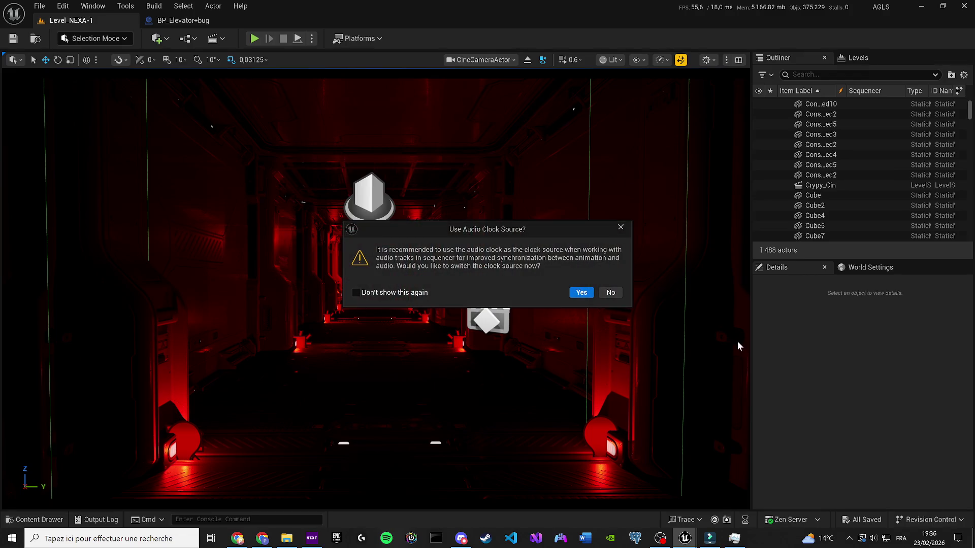
click(581, 292)
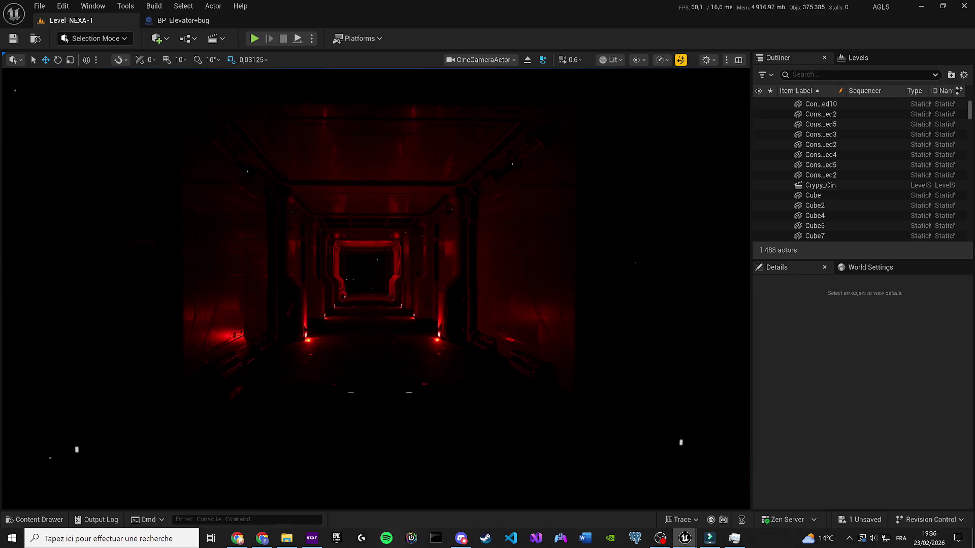
Toggle game view off and on with G, then save the level with Ctrl+S.
key(g)
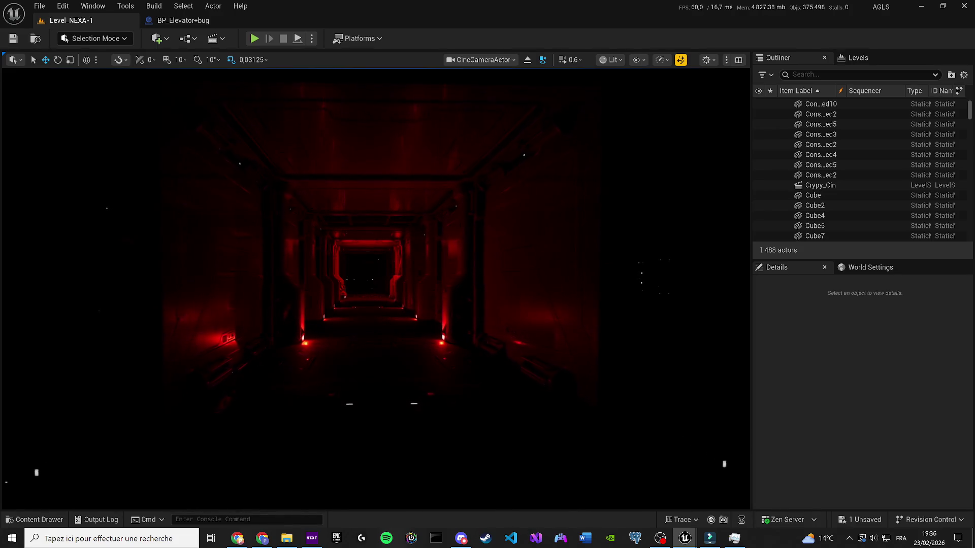
key(g)
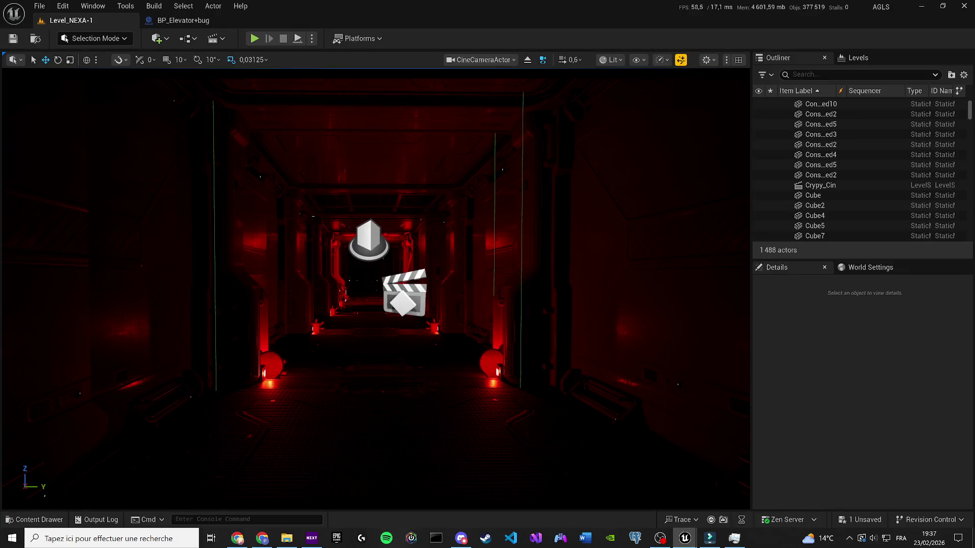
key(ctrl+s)
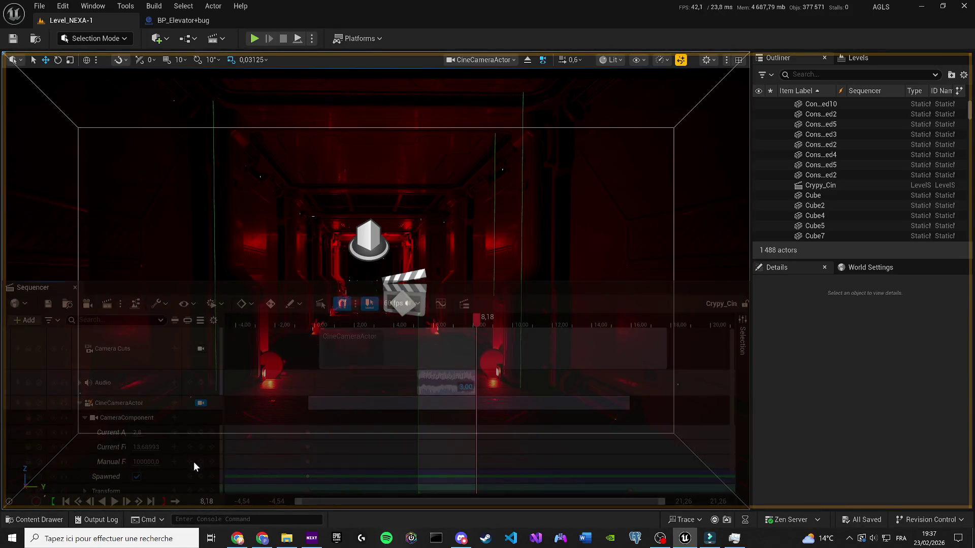
Preview the Crypy_Cin cinematic, then close the Sequencer and move its floating window aside.
key(space)
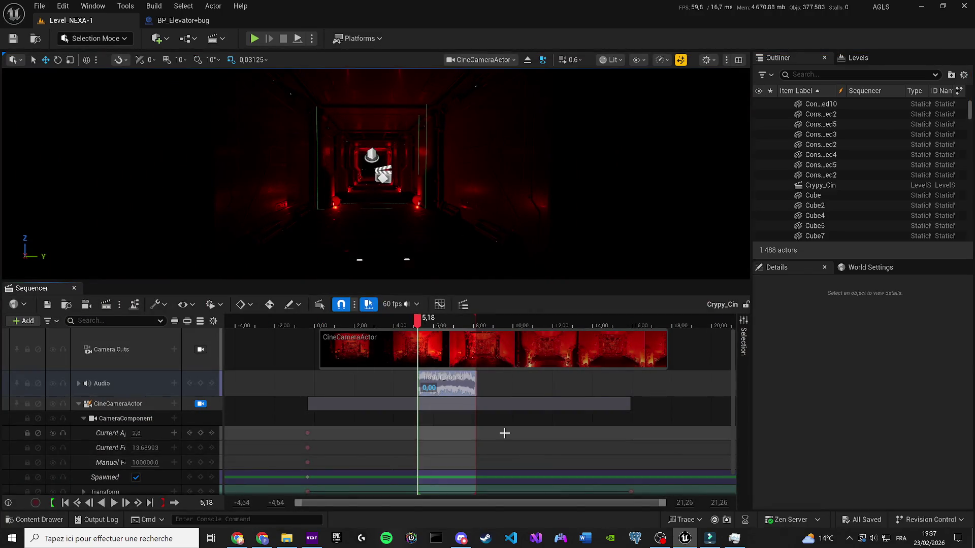
drag(62, 281, 62, 350)
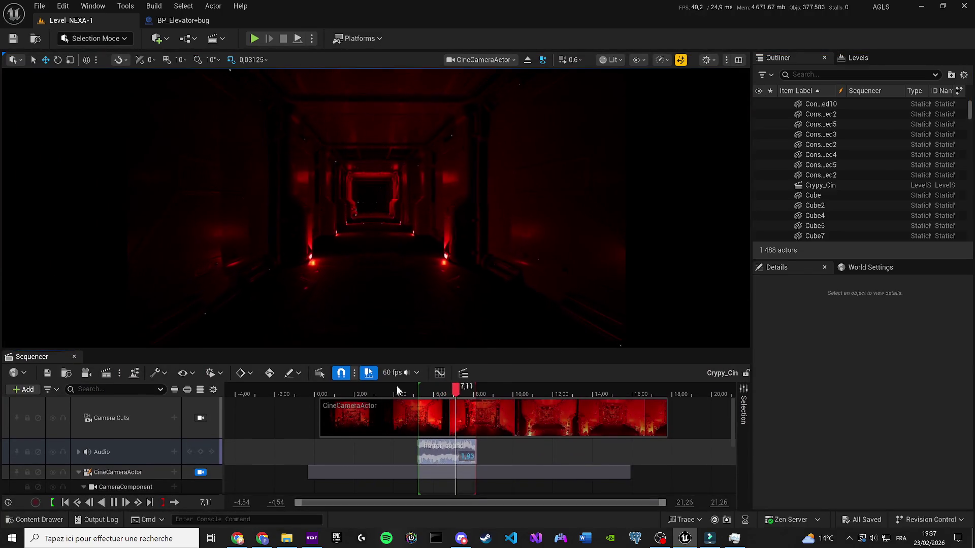
click(443, 390)
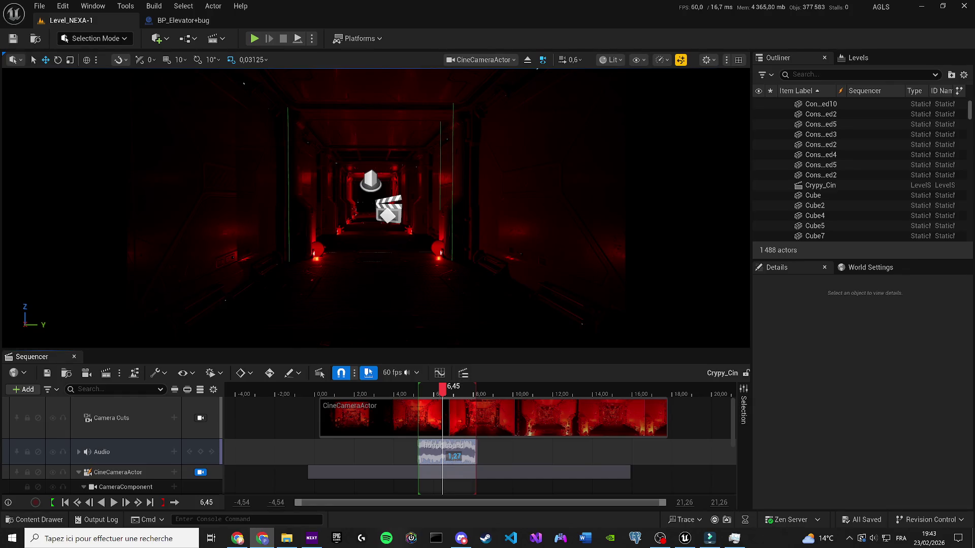
click(74, 357)
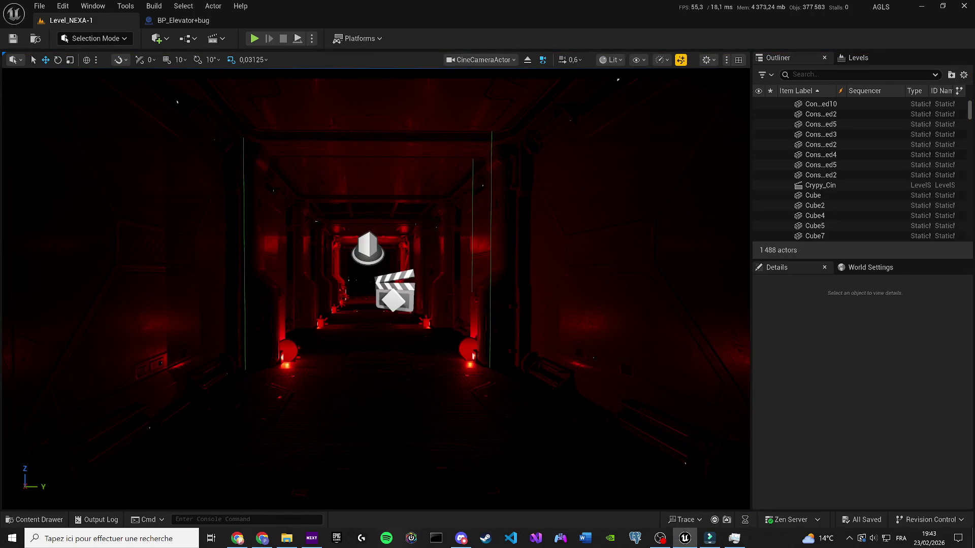
drag(499, 244, 455, 228)
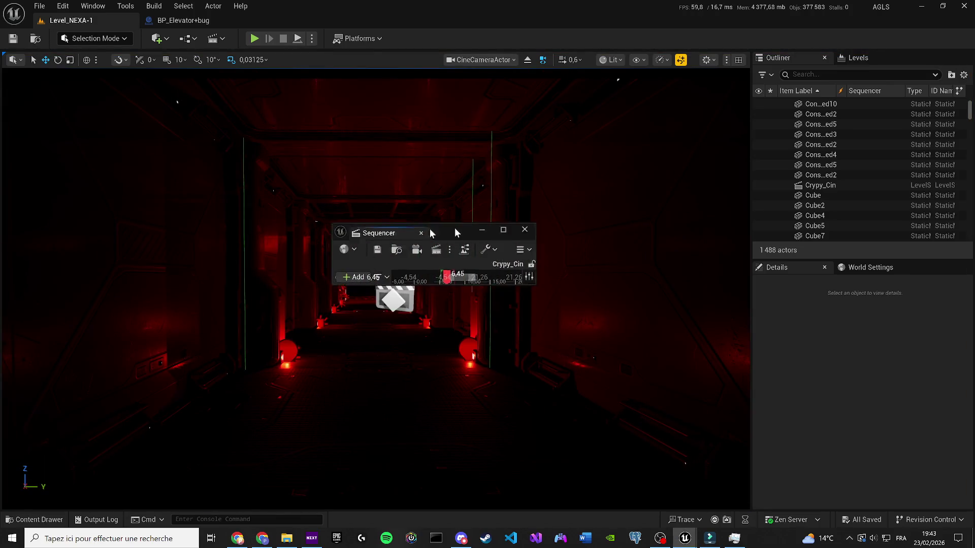